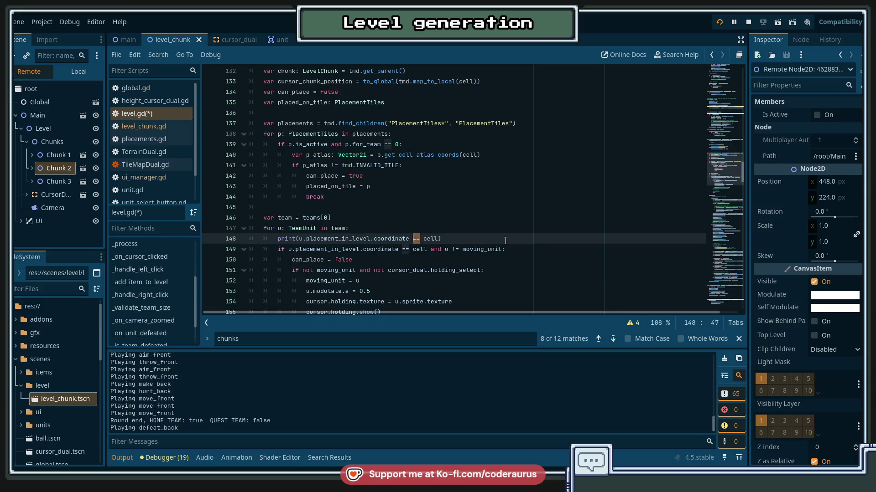
# Step: Wrap the two print arguments on line 148 in an array
pyautogui.write(',')
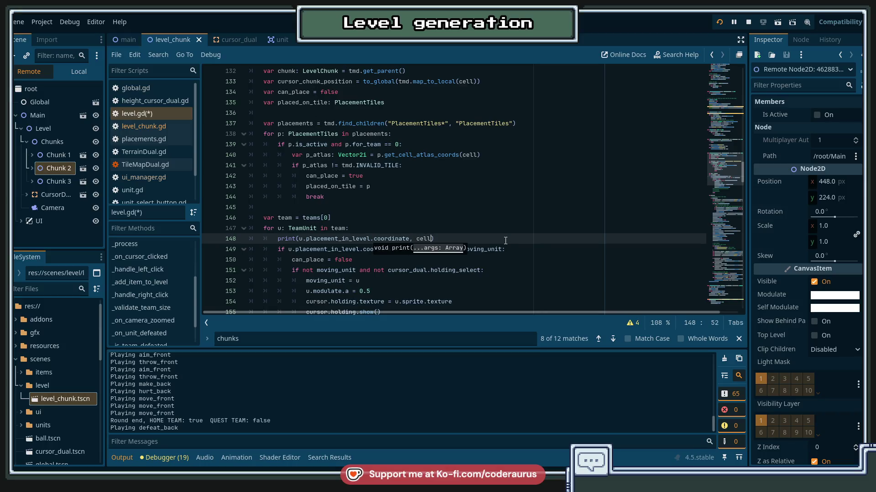
pyautogui.hotkey('ctrl', 'shift', 'Left')
pyautogui.hotkey('ctrl', 'shift', 'Left')
pyautogui.hotkey('ctrl', 'shift', 'Left')
pyautogui.write('[')
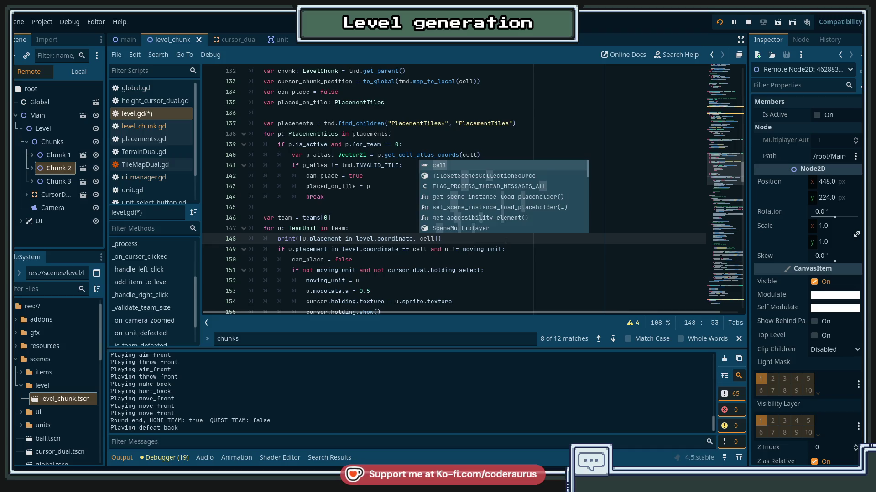
pyautogui.press('Escape')
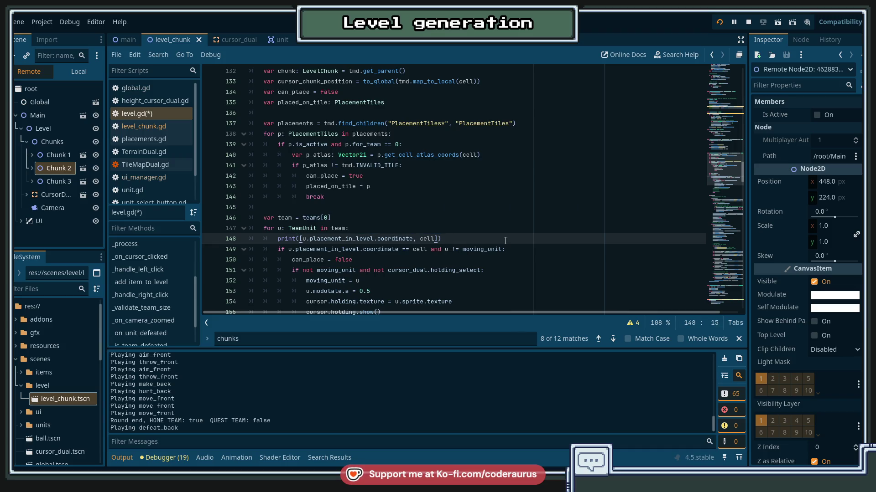
# Step: Prefix the array with the format string "%s VS %s", save level.gd and run the game
pyautogui.write('%')
pyautogui.press('Left')
pyautogui.press('Left')
pyautogui.press('Left')
pyautogui.write('"')
pyautogui.press('Escape')
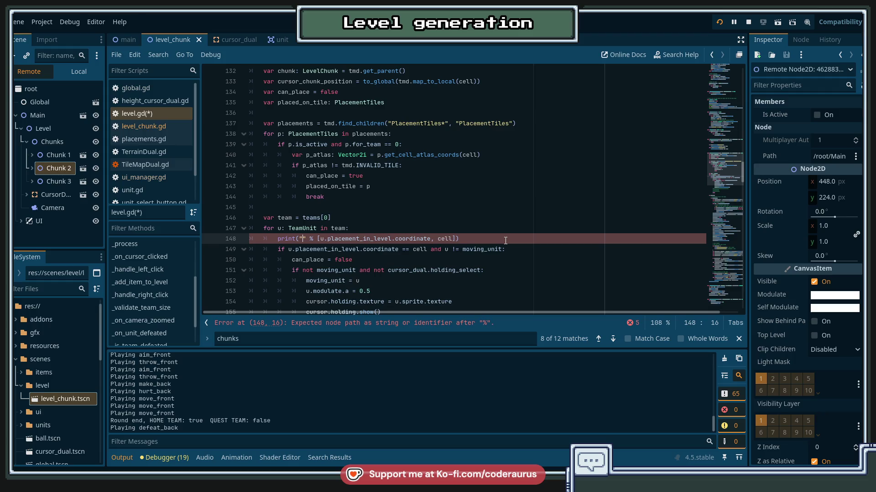
pyautogui.write('%s %s')
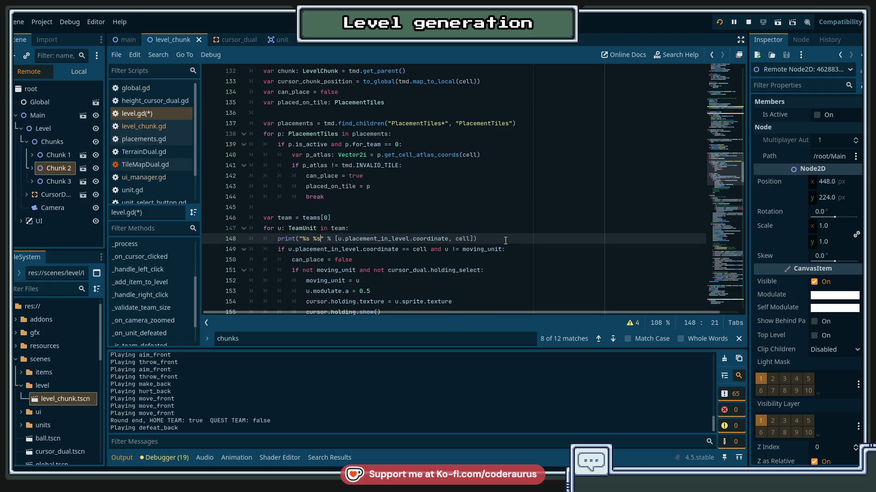
pyautogui.press('Left')
pyautogui.press('Left')
pyautogui.write('VS')
pyautogui.hotkey('ctrl', 's')
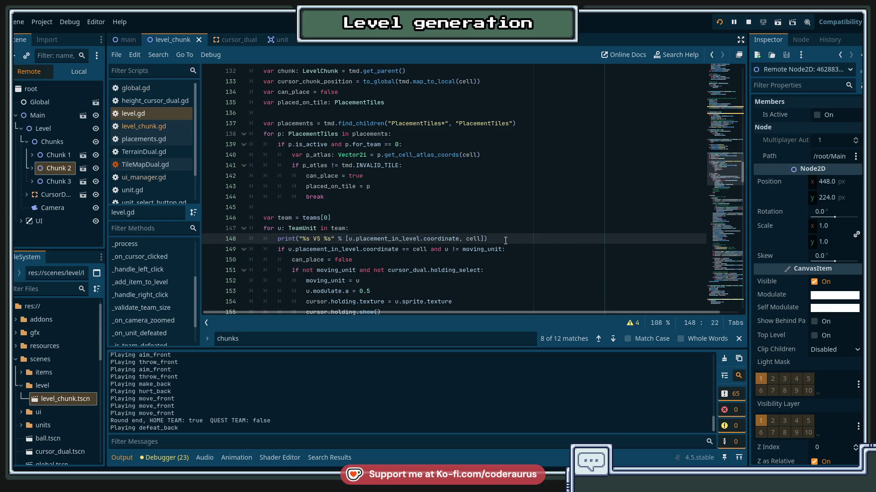
pyautogui.press('F5')
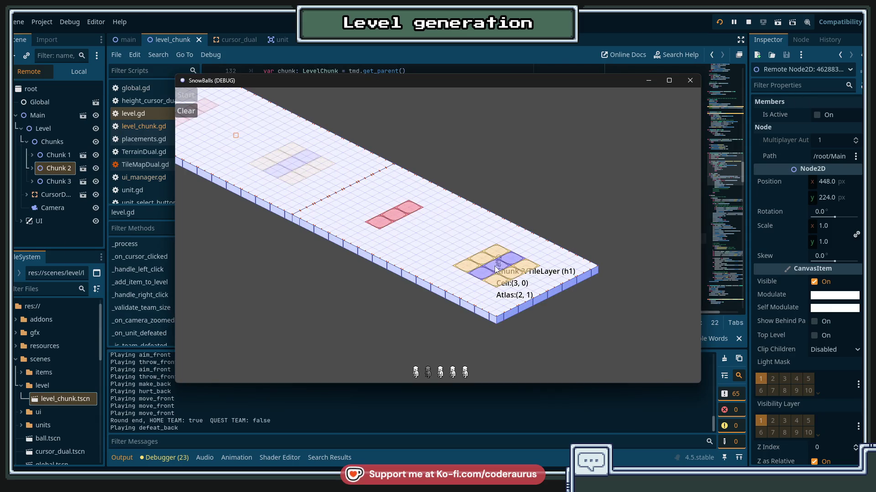
# Step: Check the script, pick the first unit in the game's roster, then stop the game
pyautogui.hotkey('alt', 'Tab')
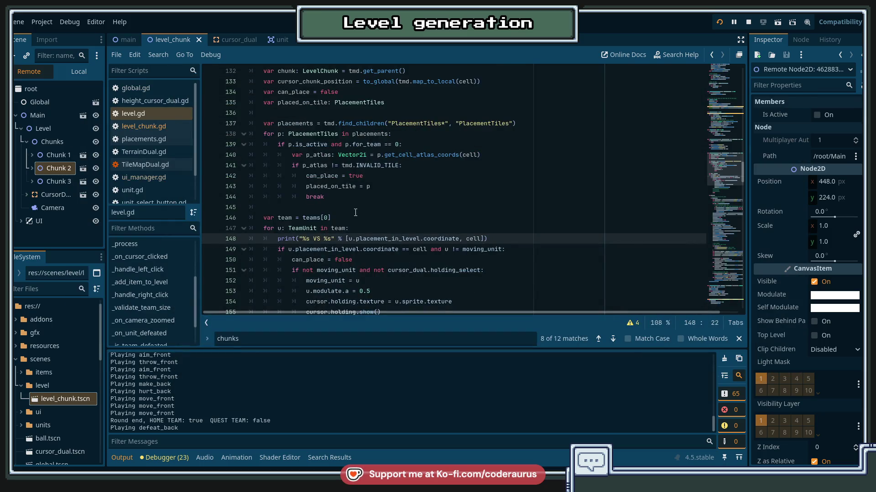
pyautogui.scroll(2, 331, 196)
pyautogui.scroll(-4, 332, 196)
pyautogui.hotkey('alt', 'Tab')
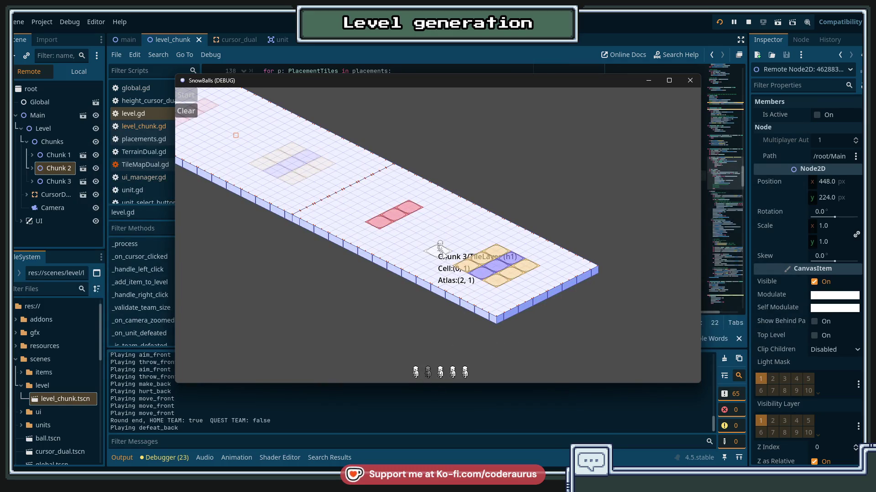
pyautogui.click(416, 372)
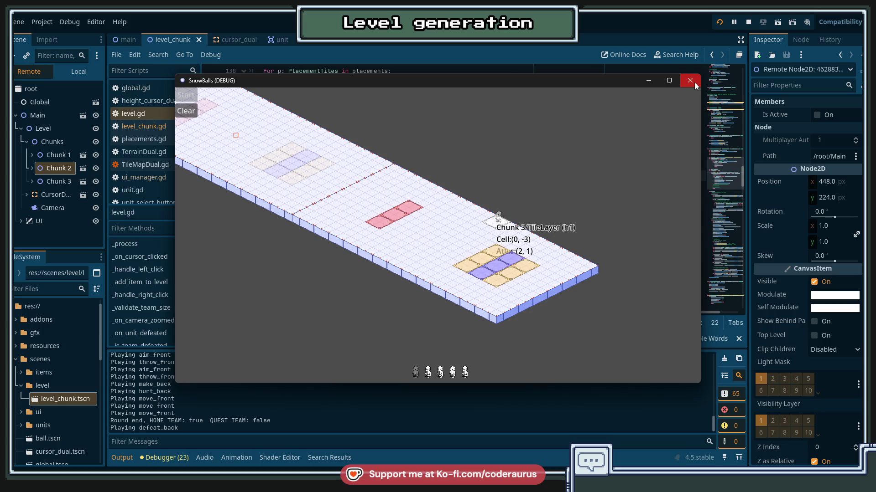
pyautogui.click(748, 22)
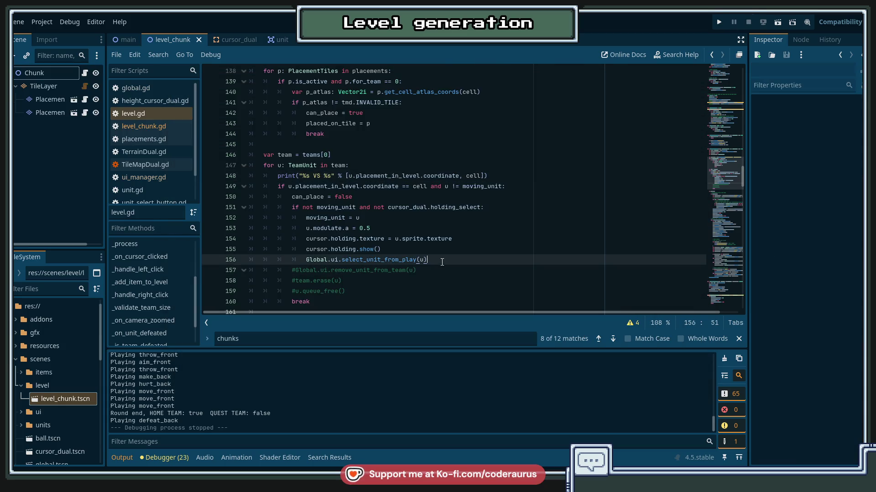
# Step: In _prepare_next_round, copy the Global.match_state END assignment from line 319
pyautogui.scroll(-4, 440, 263)
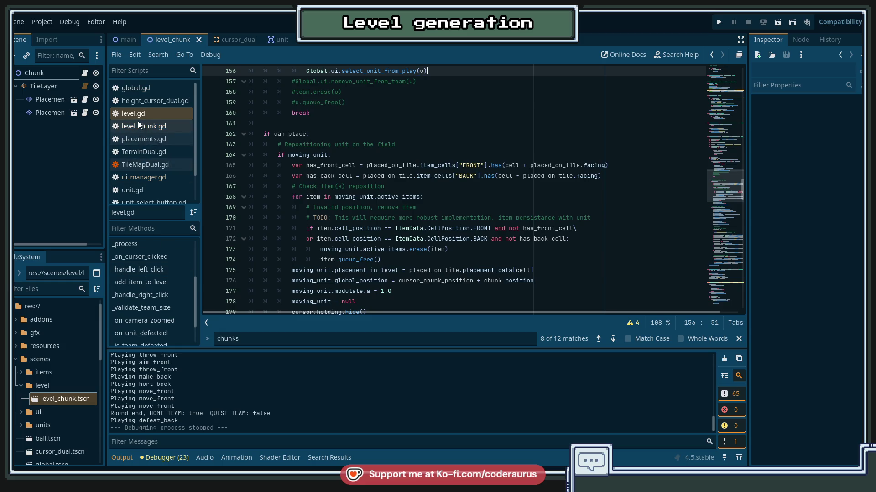
pyautogui.scroll(-20, 337, 211)
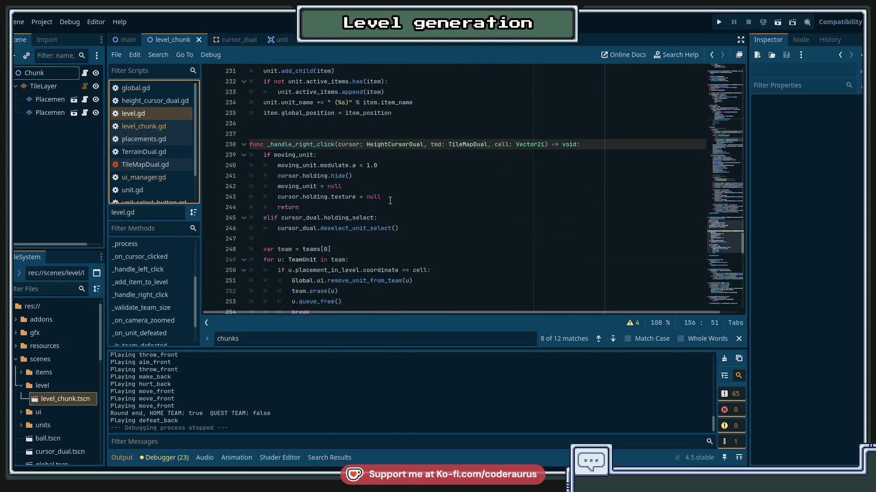
pyautogui.scroll(-20, 398, 182)
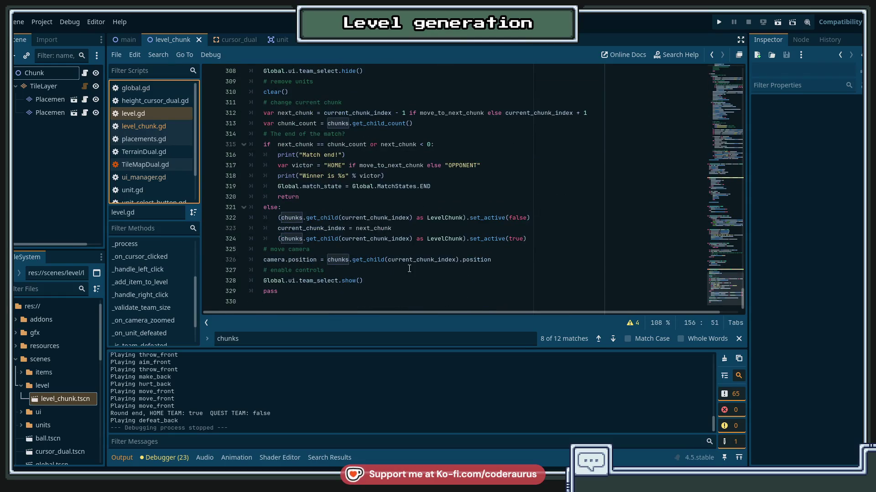
pyautogui.click(409, 269)
pyautogui.click(314, 280)
pyautogui.scroll(3, 317, 205)
pyautogui.click(317, 133)
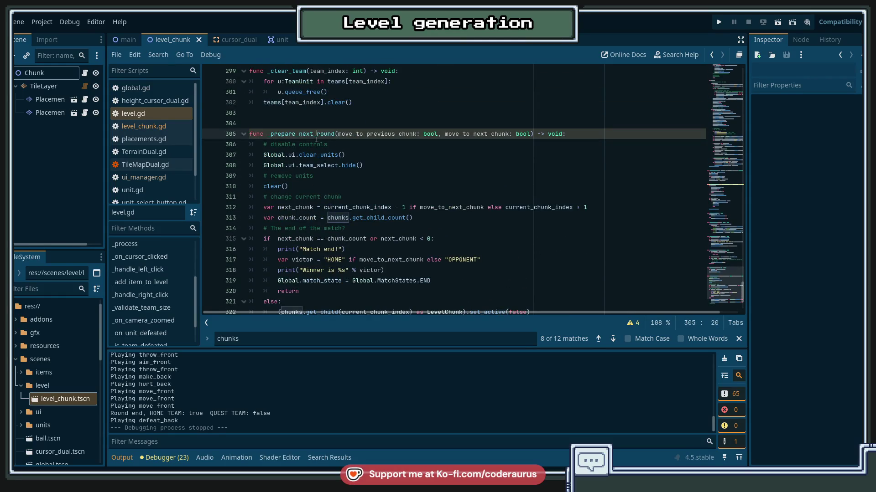
pyautogui.doubleClick(317, 134)
pyautogui.scroll(-2, 302, 208)
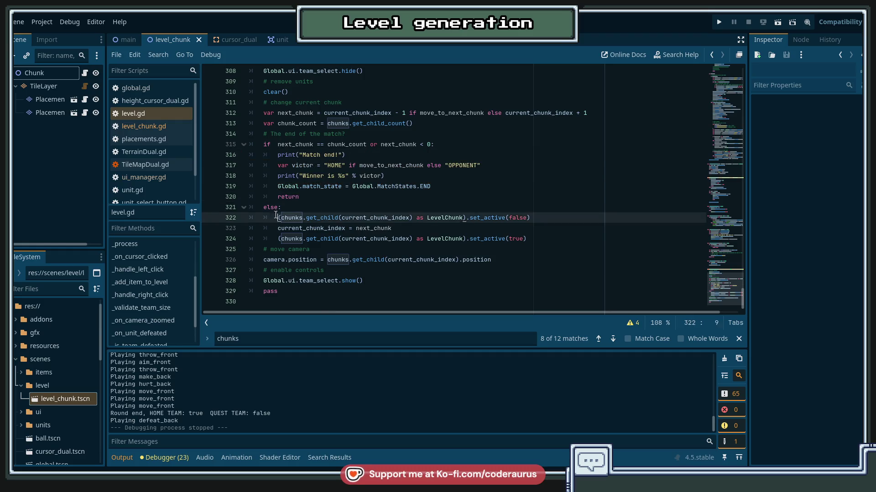
pyautogui.click(525, 246)
pyautogui.click(552, 242)
pyautogui.click(276, 187)
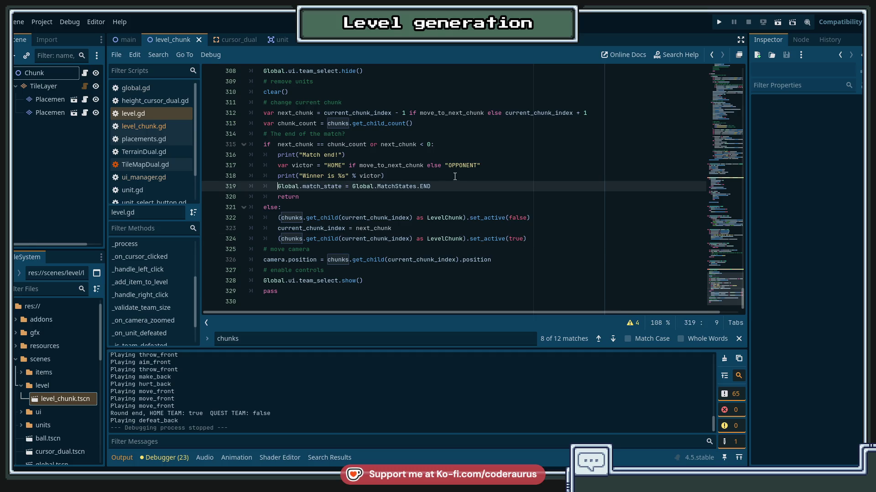
pyautogui.keyDown('shift'); pyautogui.click(455, 188); pyautogui.keyUp('shift')
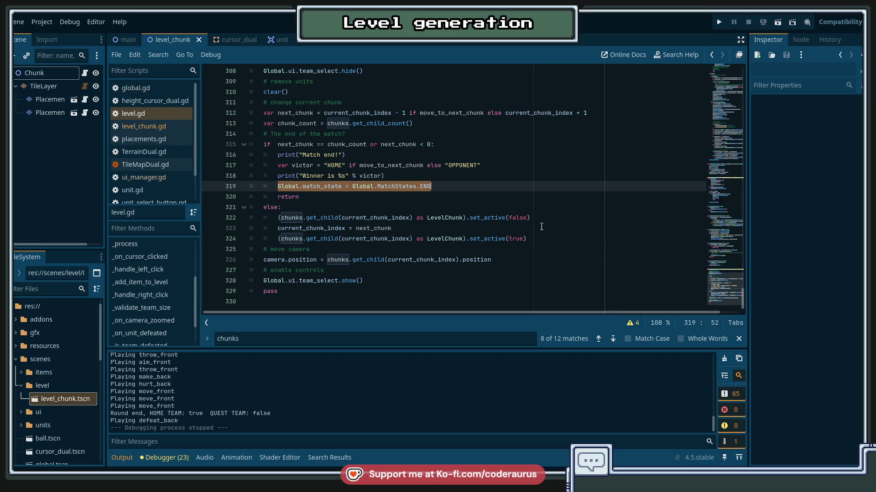
pyautogui.click(579, 239)
# Step: Add a blank line after 324, paste the assignment after team_select.show() as START, and save
pyautogui.press('Return')
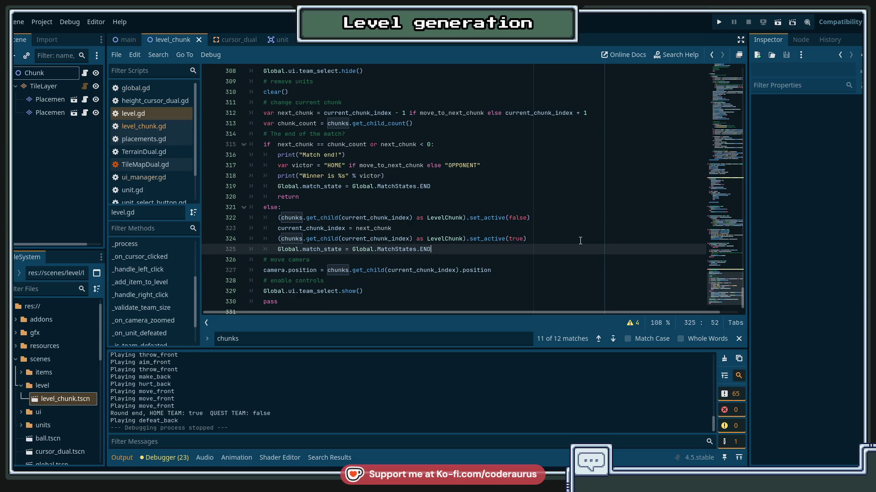
pyautogui.press('Down')
pyautogui.press('Down')
pyautogui.press('Down')
pyautogui.press('Down')
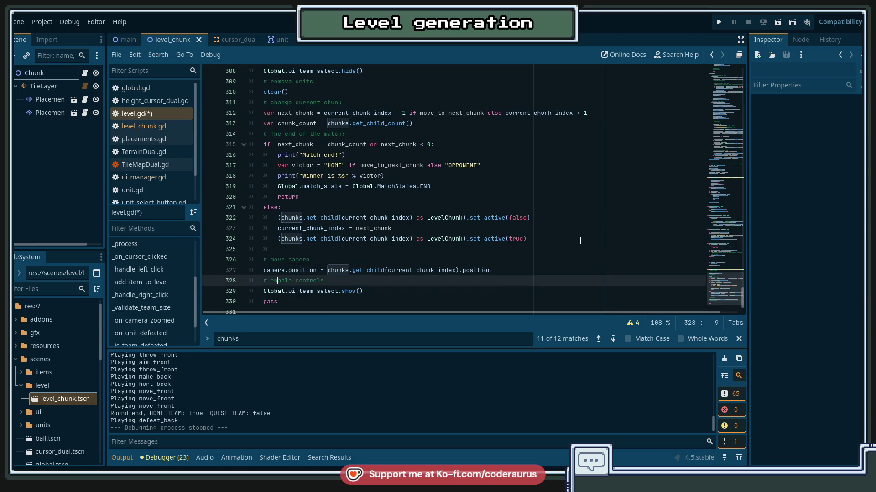
pyautogui.press('End')
pyautogui.press('Return')
pyautogui.write('Global.match_state = Global.MatchStates.END')
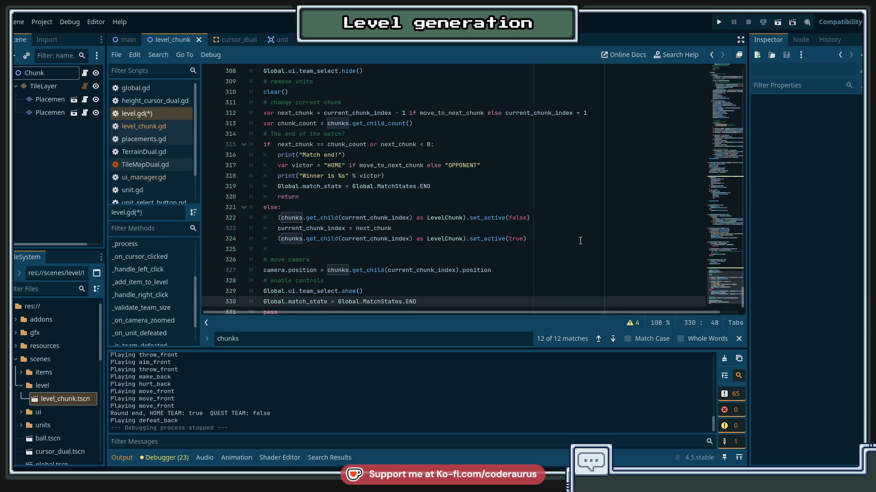
pyautogui.hotkey('ctrl', 'shift', 'Left')
pyautogui.write('S')
pyautogui.press('Return')
pyautogui.hotkey('ctrl', 's')
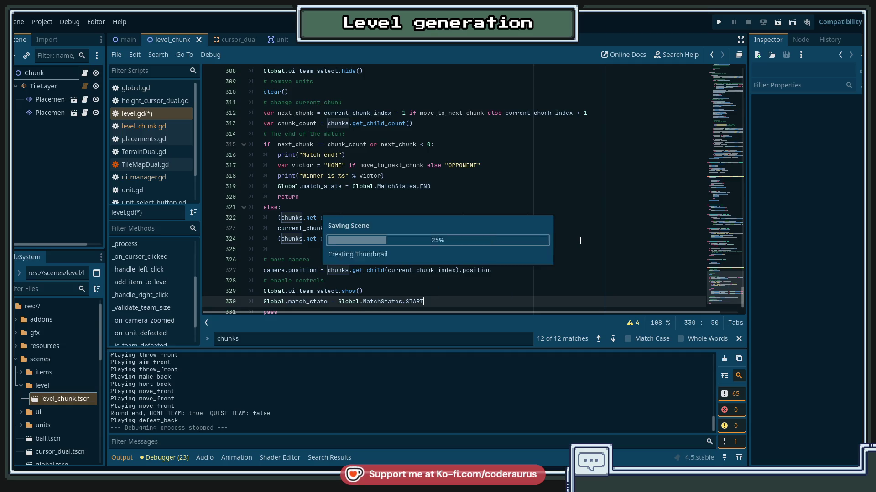
# Step: Run the game, place a unit on the blue tile, start the round, and select 'Winner is OPPONENT'
pyautogui.press('F5')
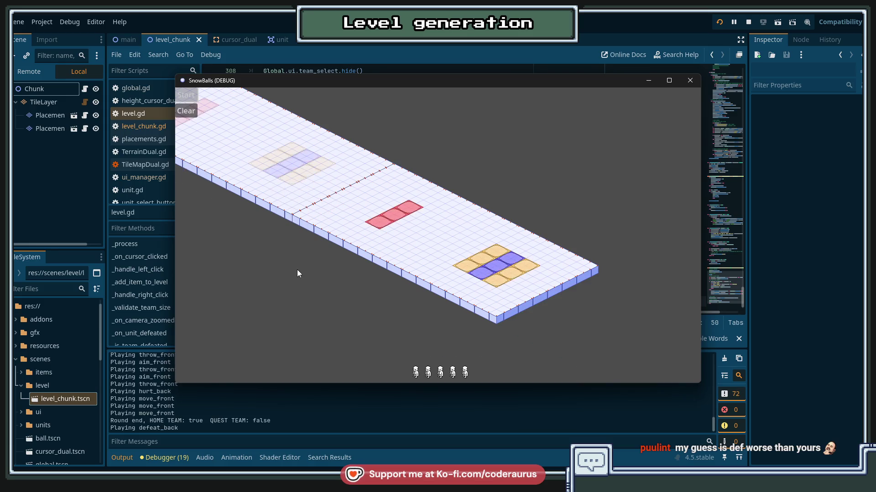
pyautogui.click(490, 275)
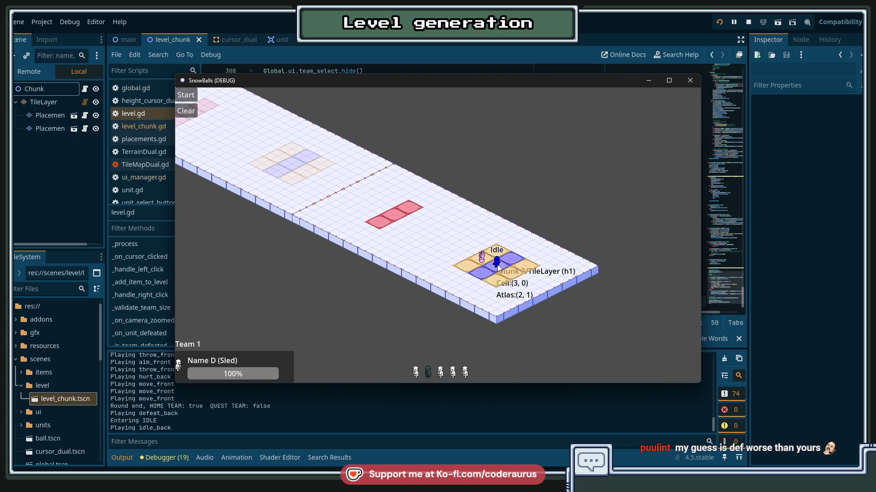
pyautogui.click(495, 264)
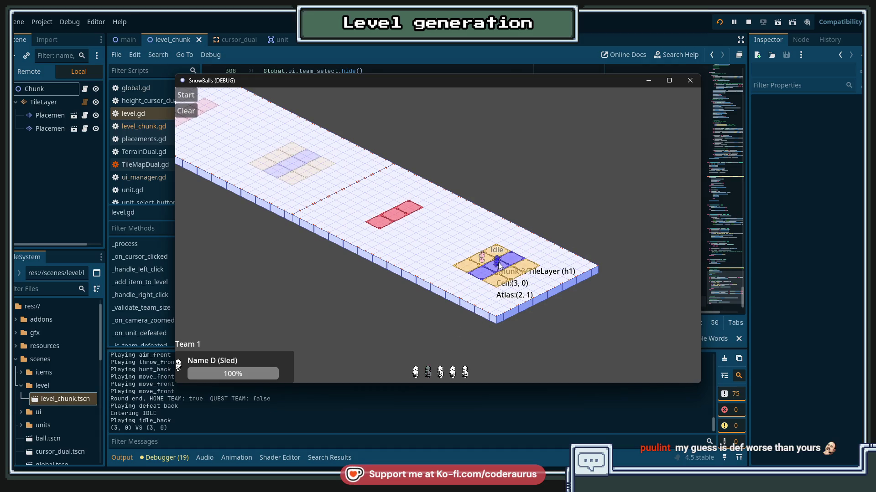
pyautogui.click(496, 266)
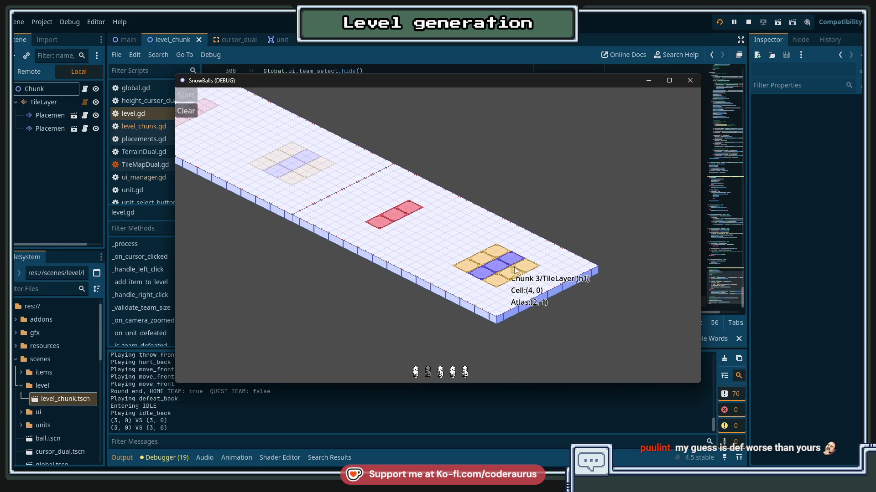
pyautogui.click(499, 269)
pyautogui.click(186, 94)
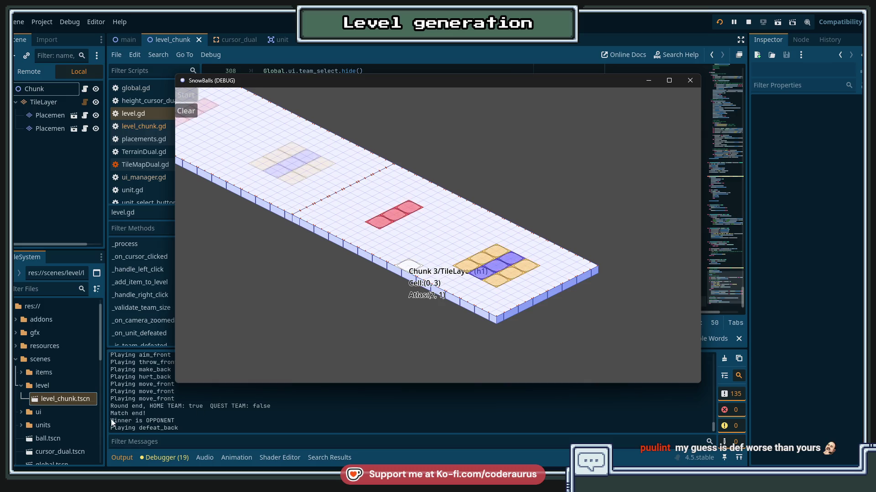
pyautogui.moveTo(110, 421); pyautogui.dragTo(199, 423)
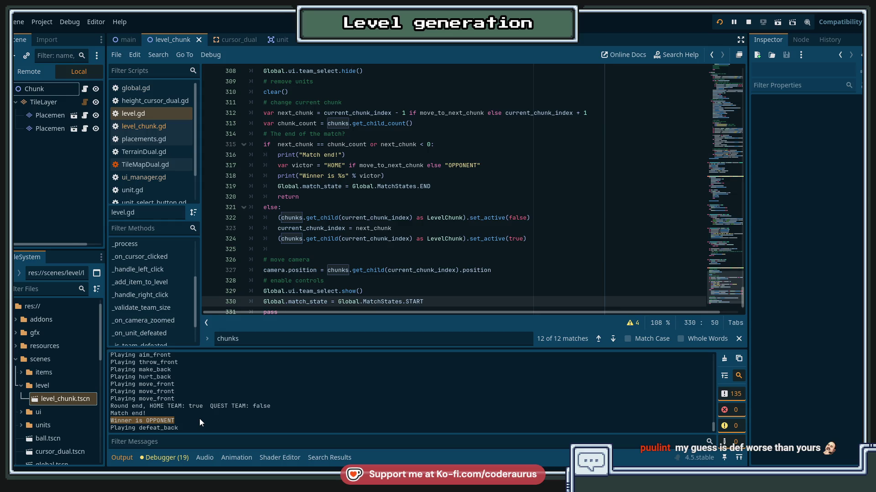
# Step: Stop the running SnowBalls game
pyautogui.click(489, 254)
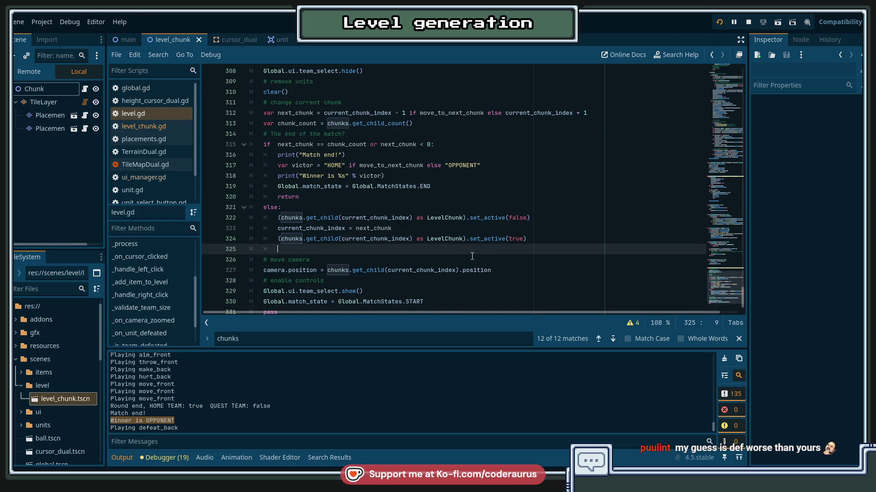
pyautogui.click(744, 25)
pyautogui.click(419, 187)
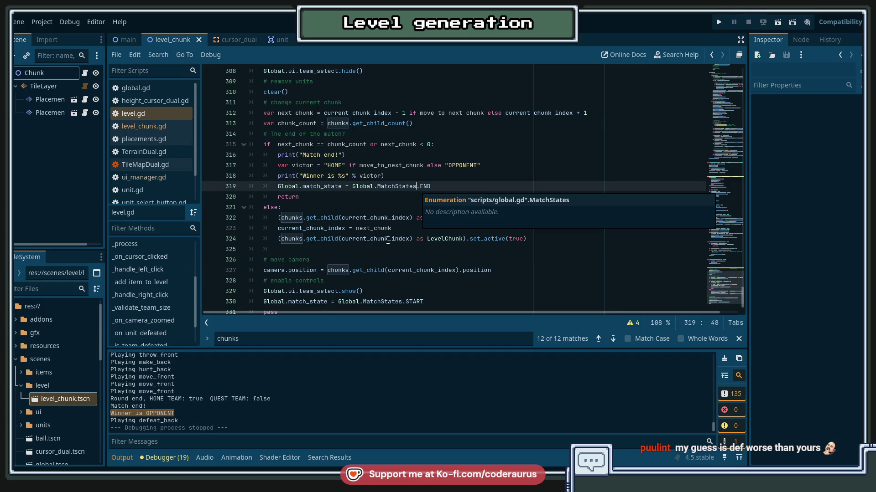
pyautogui.click(360, 249)
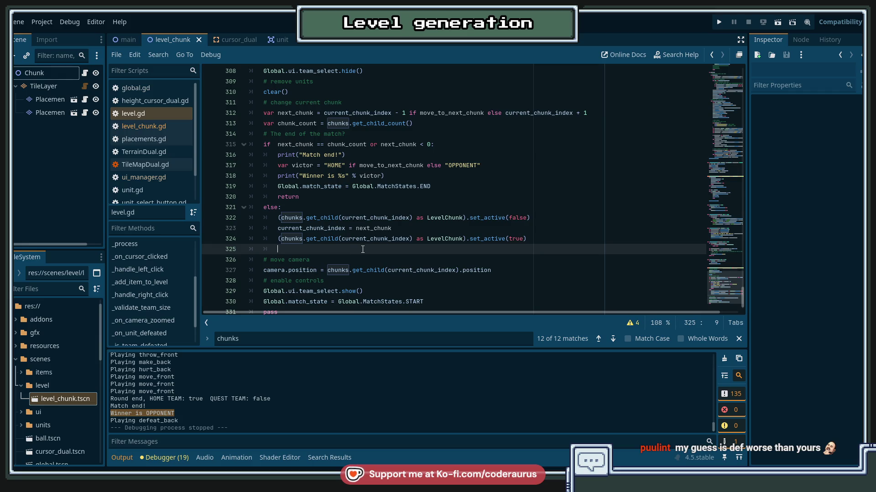
# Step: Find the '+ Vector2.UP * 32' camera offset in _ready and select it
pyautogui.scroll(6, 362, 249)
pyautogui.scroll(3, 137, 255)
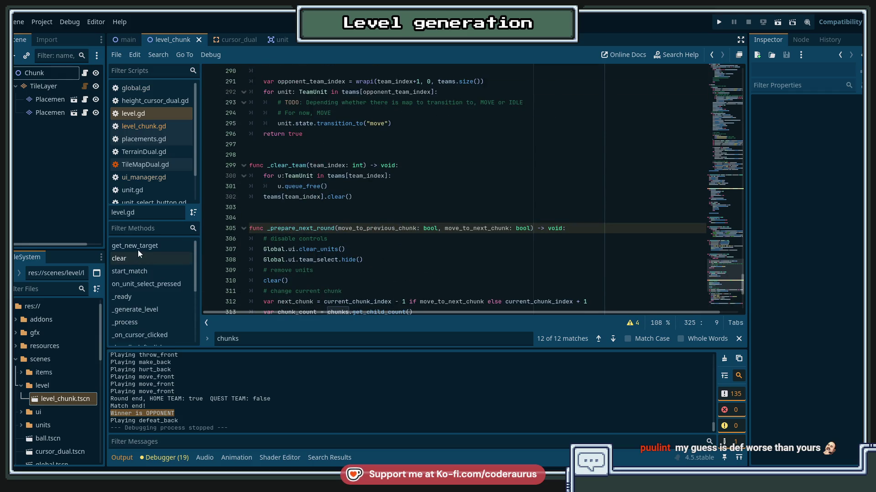
pyautogui.click(149, 112)
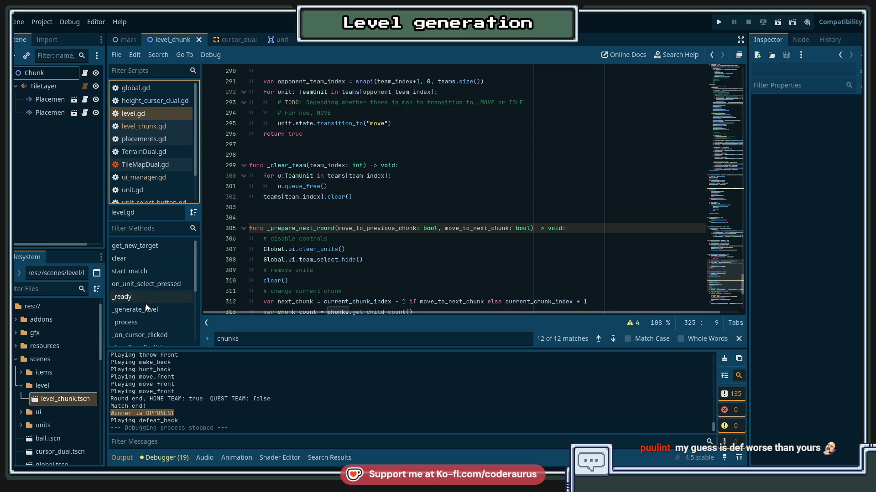
pyautogui.scroll(7, 354, 192)
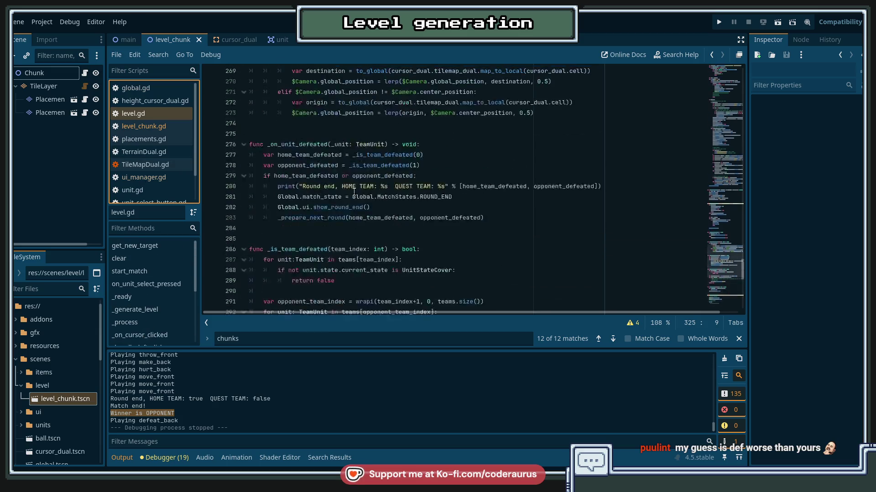
pyautogui.moveTo(718, 264); pyautogui.dragTo(716, 93)
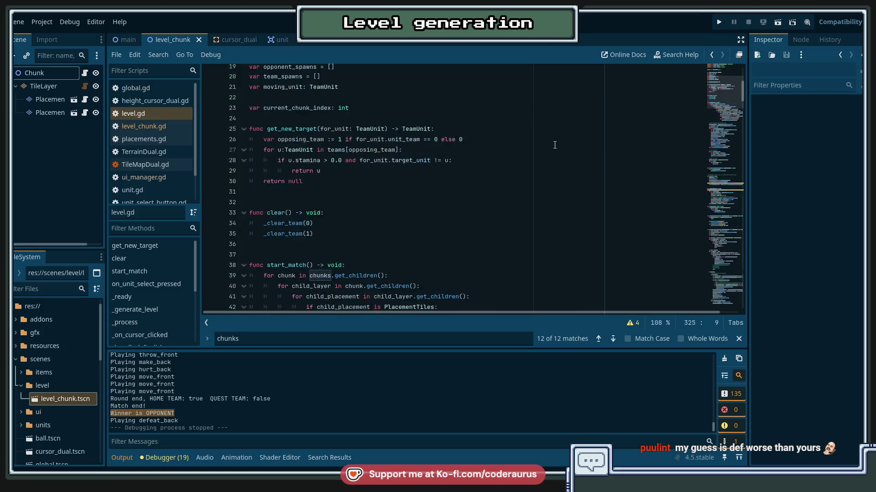
pyautogui.scroll(-3, 554, 145)
pyautogui.scroll(4, 365, 182)
pyautogui.click(278, 171)
pyautogui.scroll(3, 282, 172)
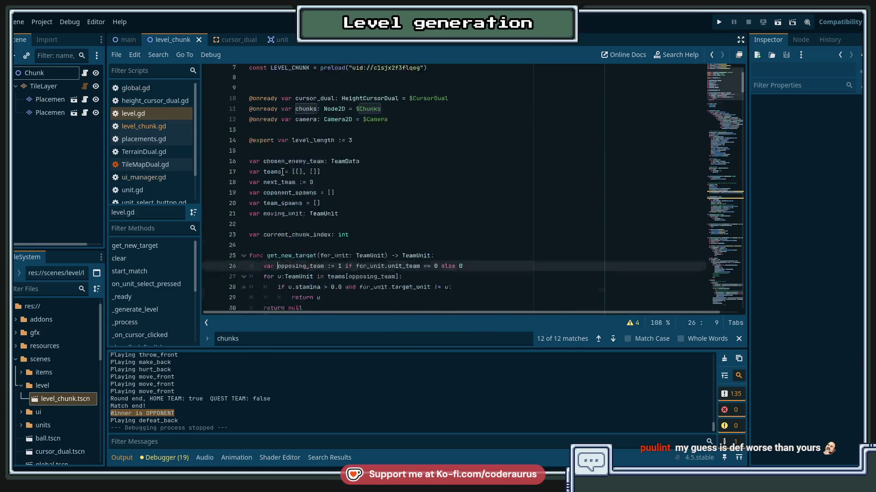
pyautogui.scroll(-8, 282, 172)
pyautogui.click(134, 298)
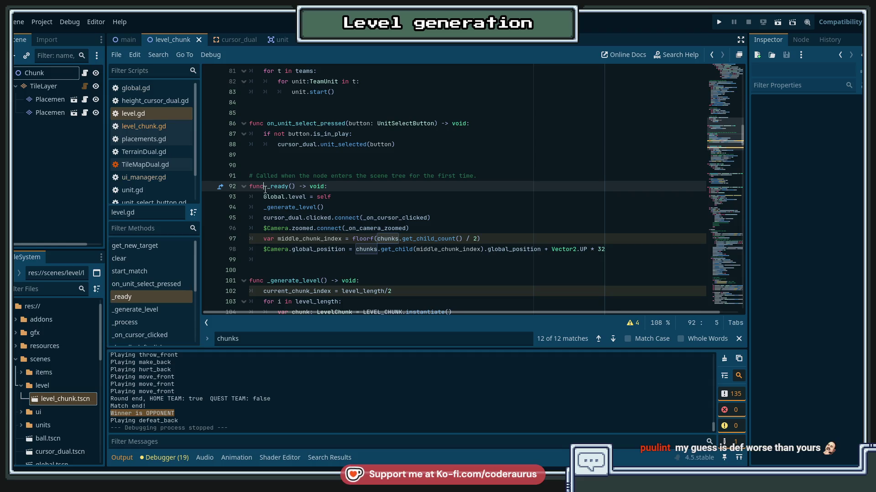
pyautogui.click(262, 208)
pyautogui.press('Down')
pyautogui.press('Down')
pyautogui.press('Down')
pyautogui.click(262, 210)
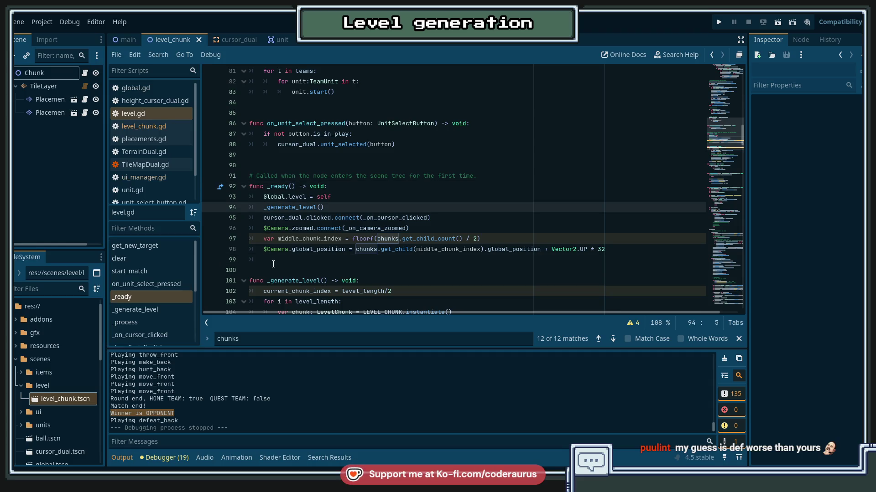
pyautogui.click(267, 228)
pyautogui.click(265, 239)
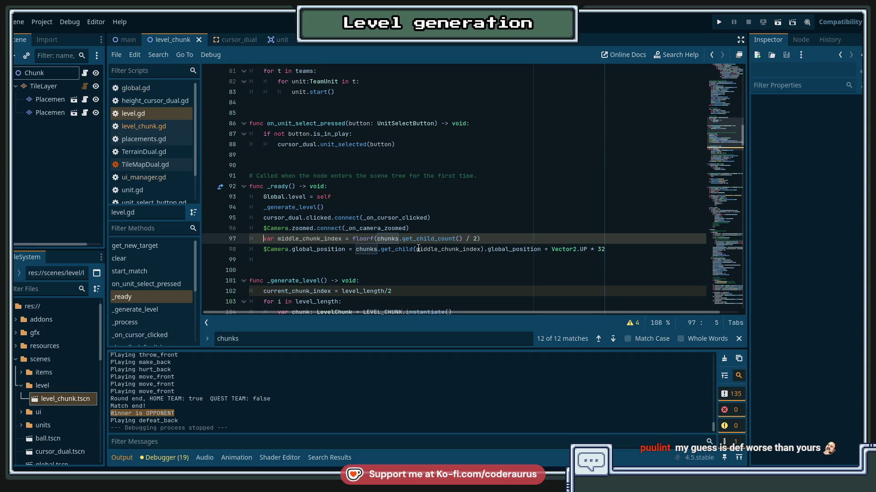
pyautogui.moveTo(544, 249); pyautogui.dragTo(608, 250)
# Step: Append '+ Vector2.UP * 32' to camera.position on line 327 and save level.gd
pyautogui.scroll(-7, 685, 154)
pyautogui.scroll(-20, 721, 181)
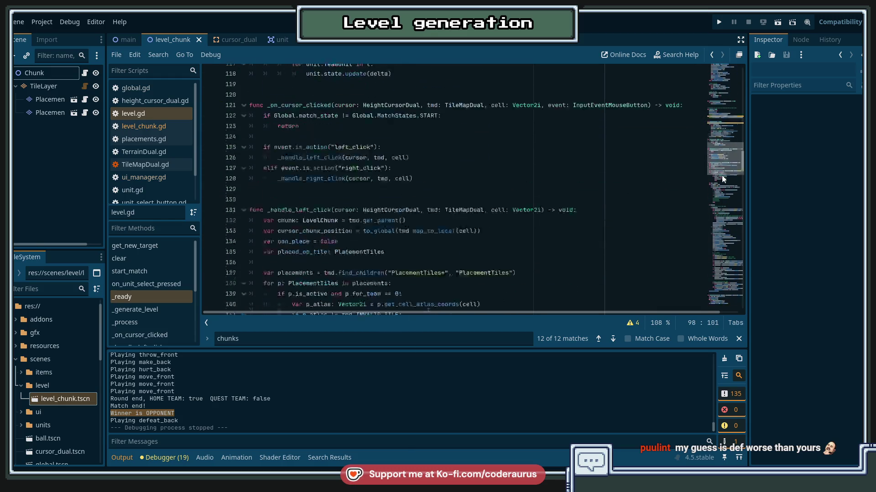
pyautogui.scroll(-4, 713, 295)
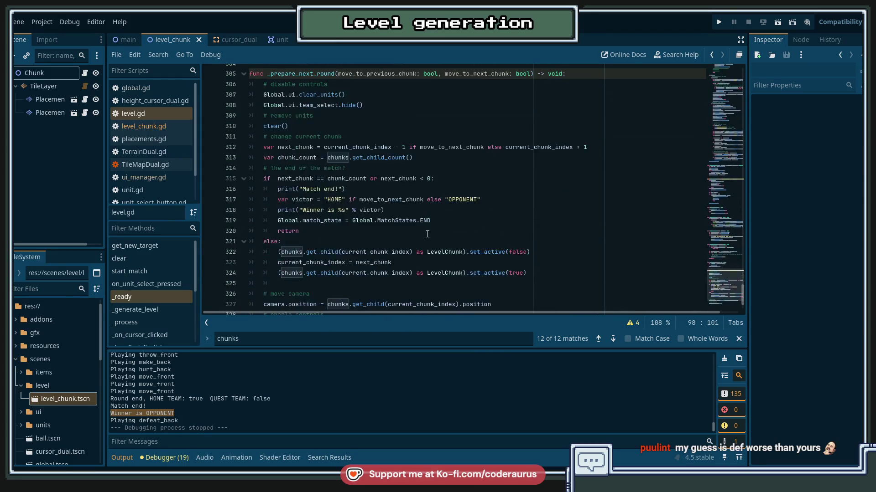
pyautogui.scroll(-1, 296, 206)
pyautogui.scroll(-1, 301, 271)
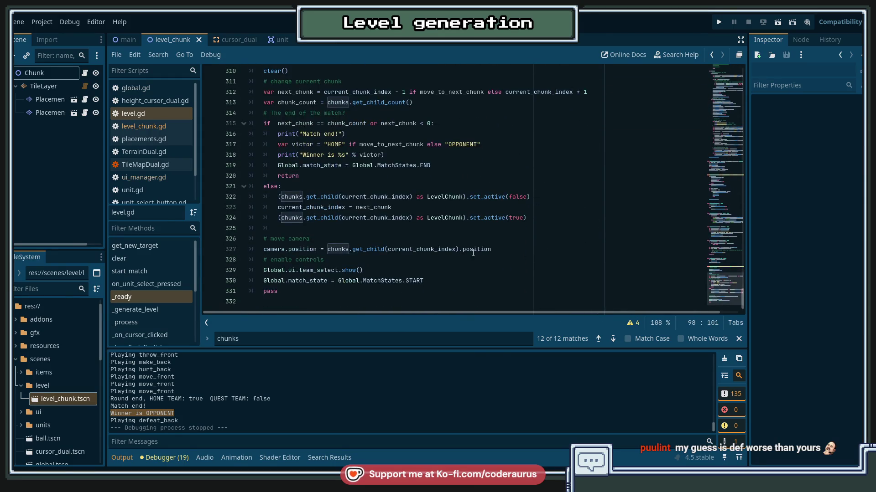
pyautogui.click(505, 249)
pyautogui.write('+ Vector2.UP * 32')
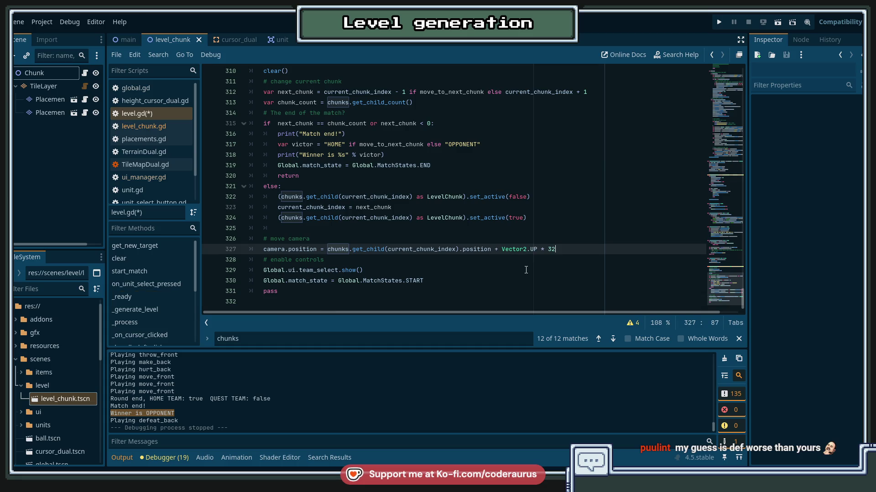
pyautogui.hotkey('ctrl', 's')
# Step: Switch to the Git client and show the pending file changes
pyautogui.click(492, 261)
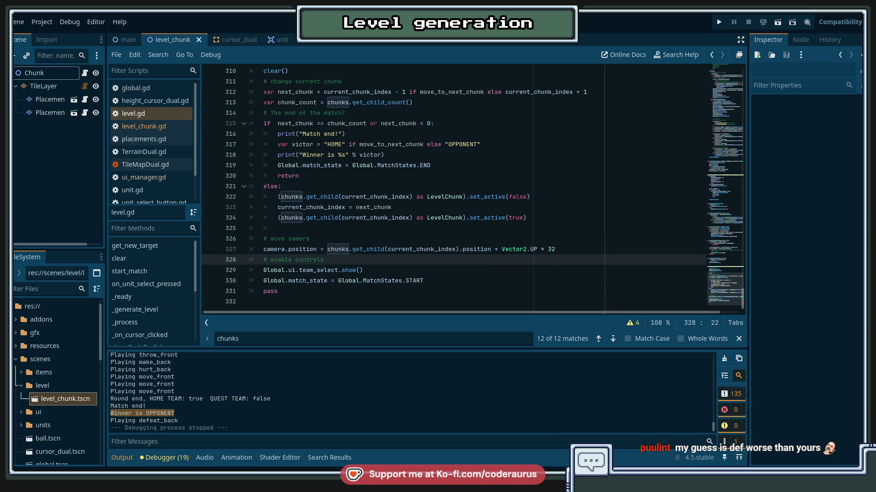
pyautogui.hotkey('alt', 'Tab')
pyautogui.click(34, 160)
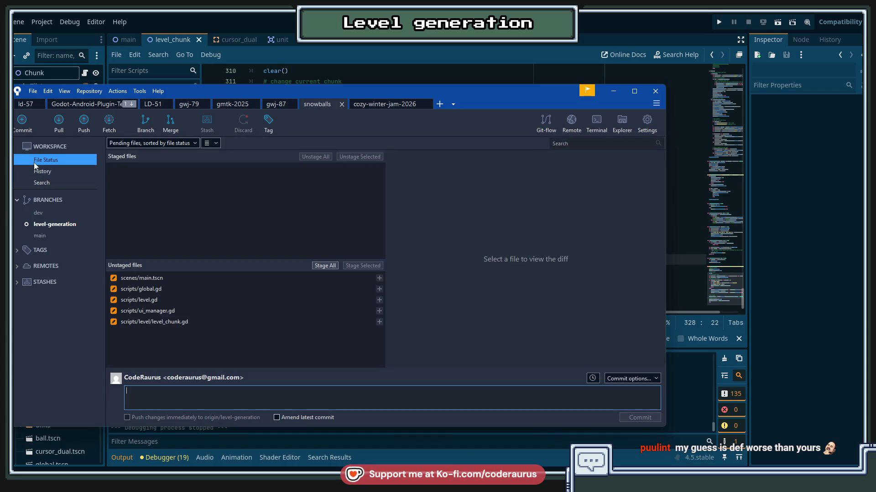
# Step: Review the diffs of global.gd, level.gd, ui_manager.gd, level_chunk.gd and the other changed file
pyautogui.click(172, 310)
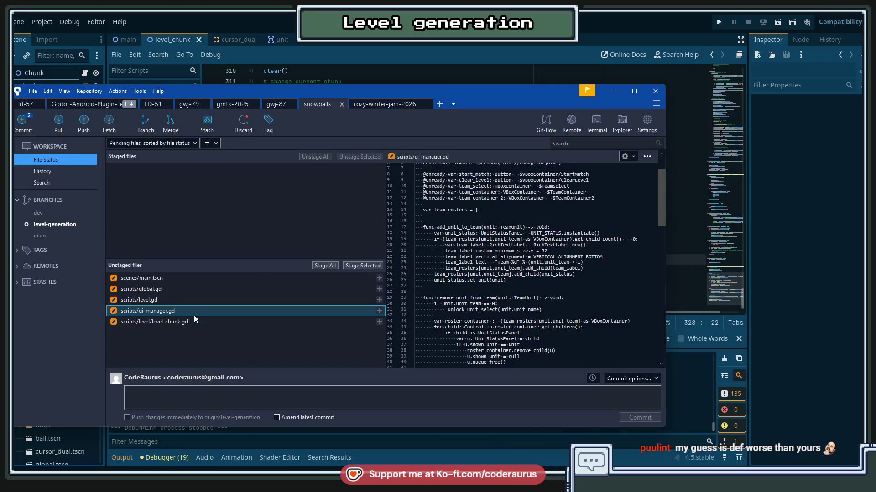
pyautogui.click(169, 322)
pyautogui.click(166, 300)
pyautogui.click(166, 289)
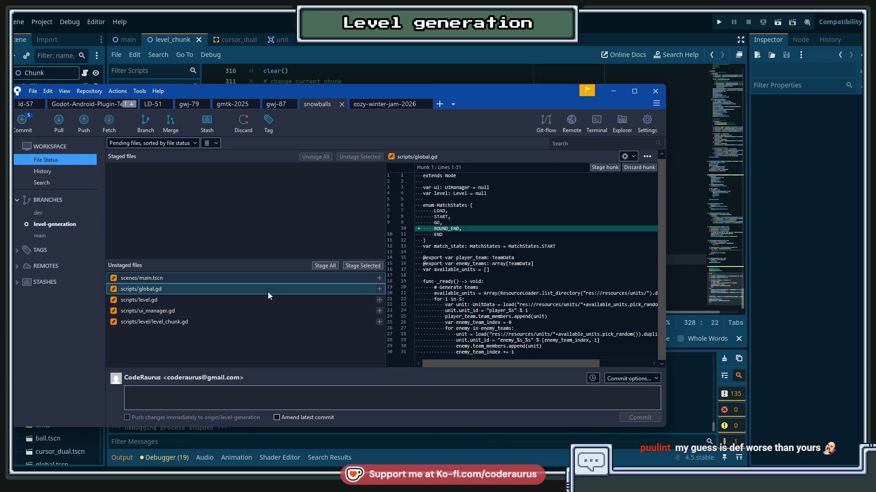
pyautogui.click(151, 299)
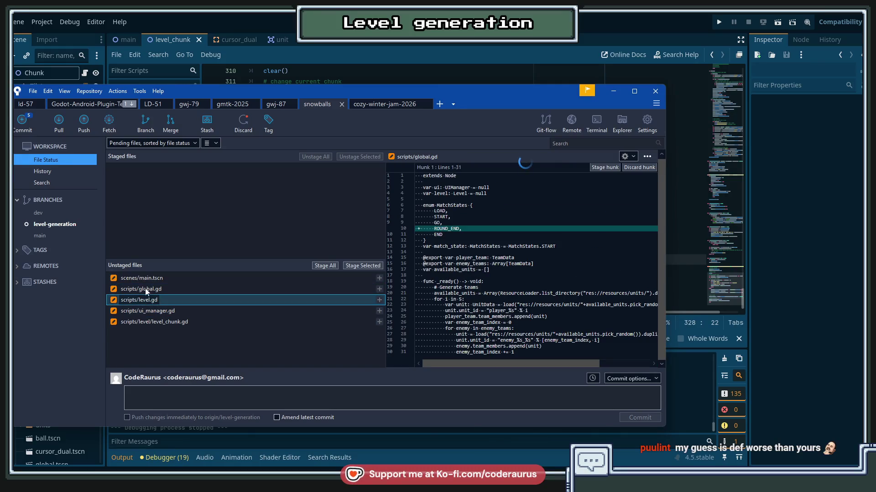
pyautogui.click(152, 311)
pyautogui.click(154, 321)
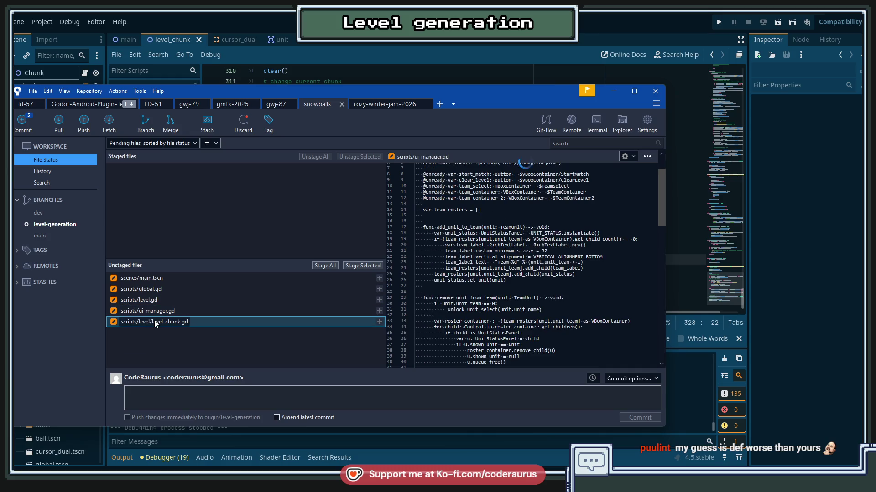
# Step: Stage all five files and commit them as 'Add round ending and moving to next chunk'
pyautogui.click(214, 401)
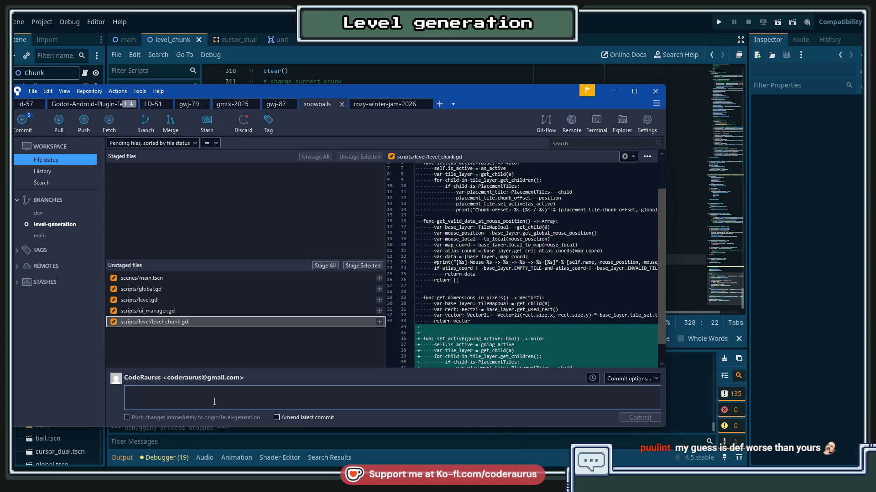
pyautogui.write('Add ')
pyautogui.write('round ending and')
pyautogui.write(' moving to next')
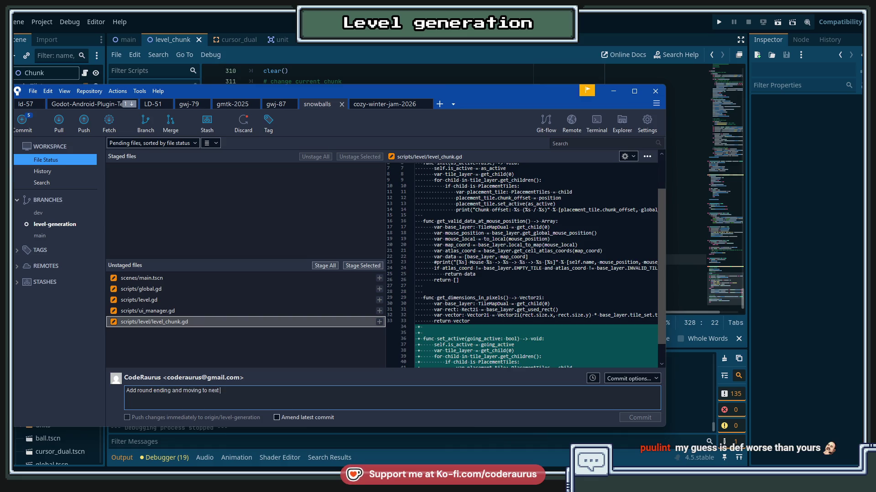
pyautogui.write('hu')
pyautogui.write('hunk')
pyautogui.click(328, 266)
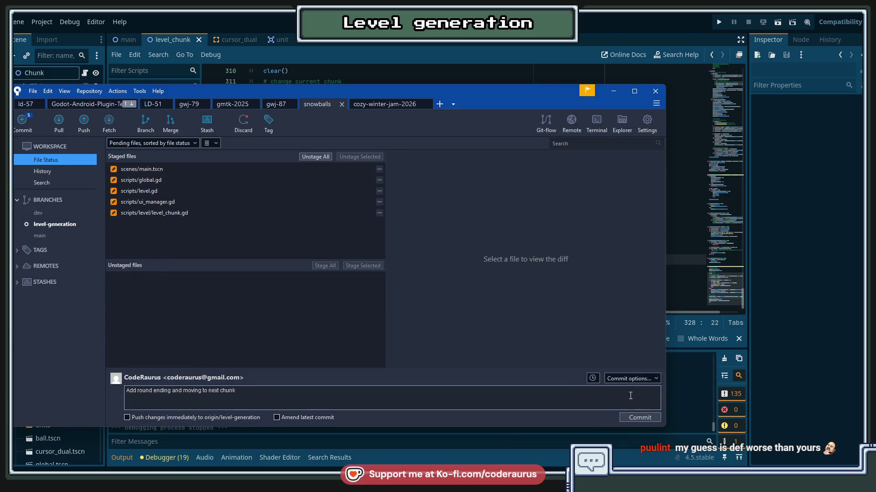
pyautogui.click(640, 418)
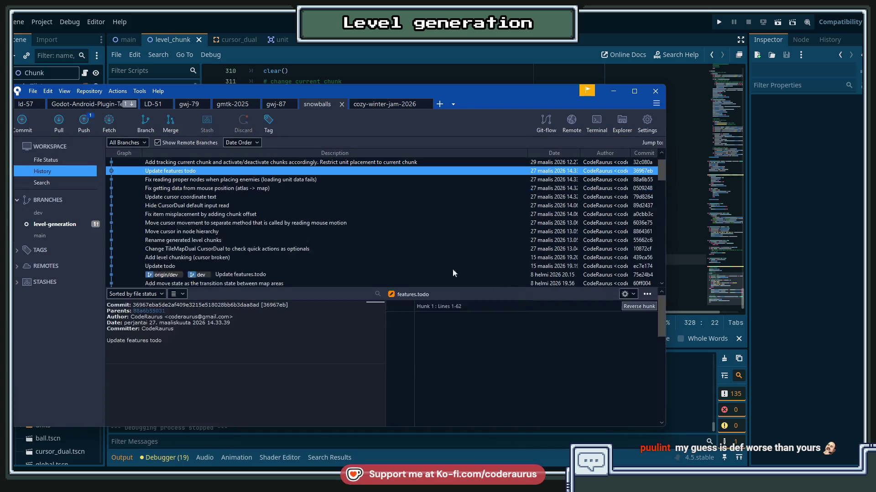
pyautogui.hotkey('alt', 'Tab')
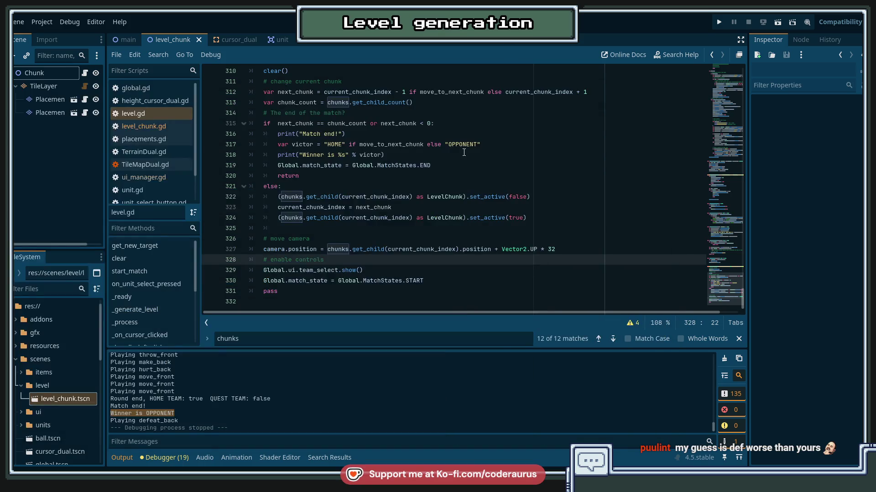
pyautogui.click(484, 180)
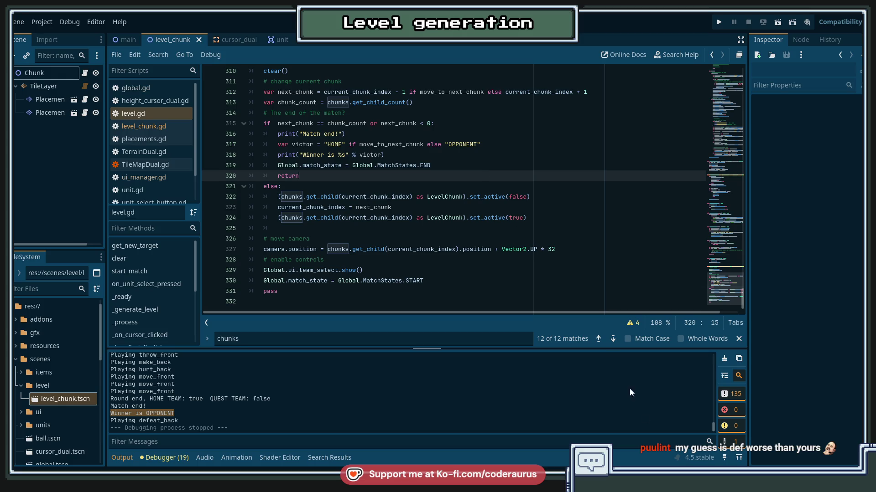
pyautogui.hotkey('alt', 'Tab')
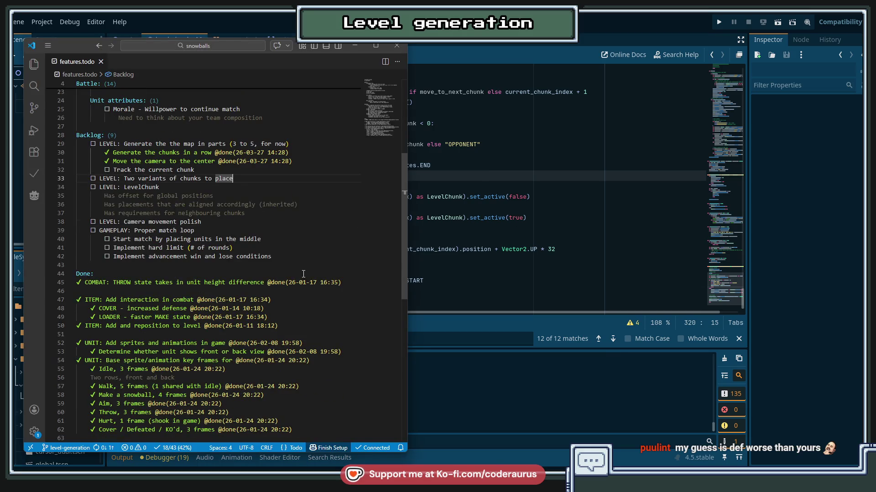
# Step: Mark the 'Track the current chunk' task as done
pyautogui.scroll(3, 203, 240)
pyautogui.click(203, 239)
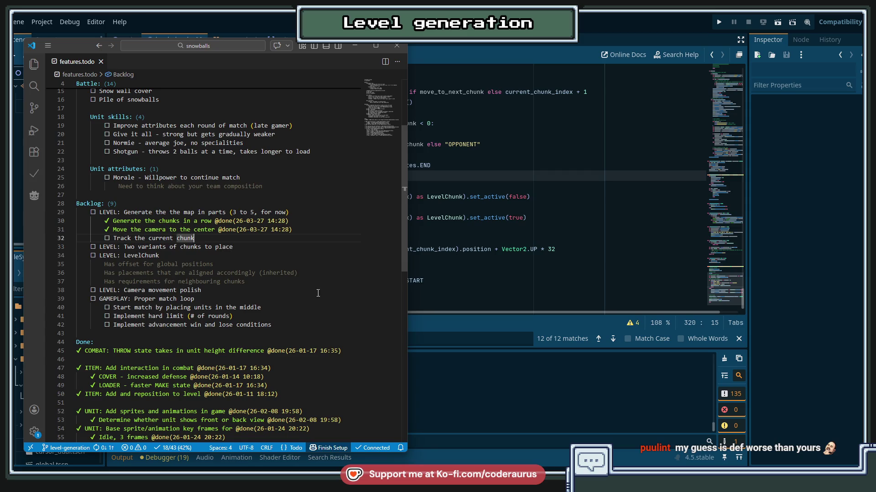
pyautogui.press('Down')
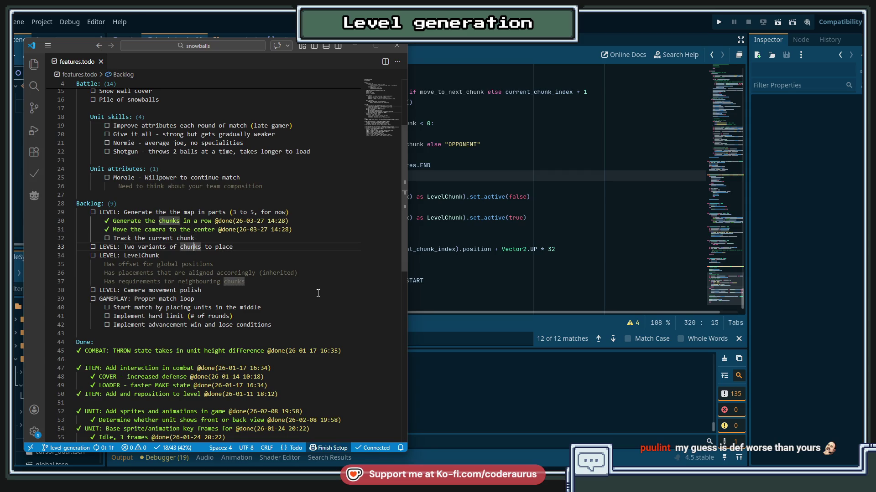
pyautogui.press('Down')
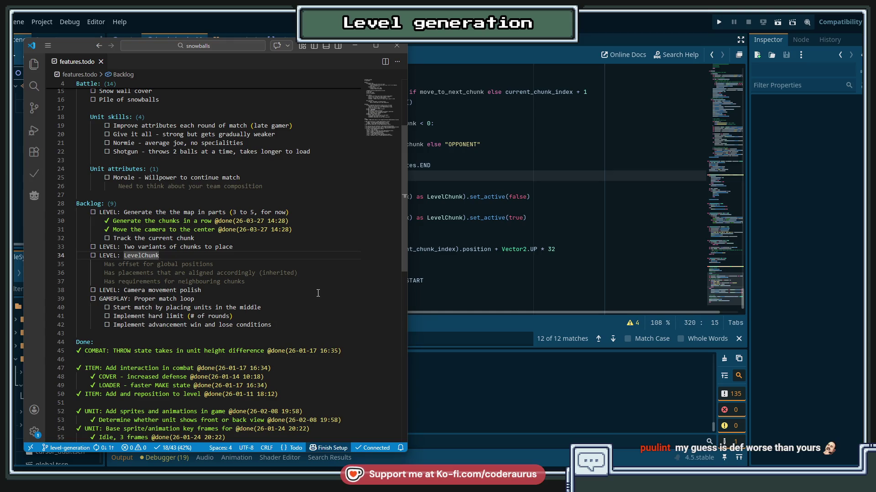
pyautogui.press('Down')
pyautogui.press('Down')
pyautogui.press('Down')
pyautogui.press('Down')
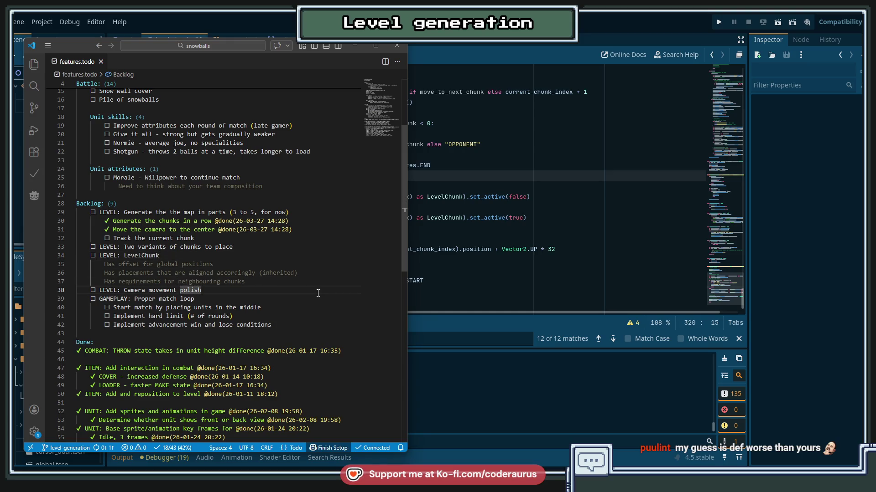
pyautogui.press('Down')
pyautogui.press('Down')
pyautogui.press('Up')
pyautogui.press('Up')
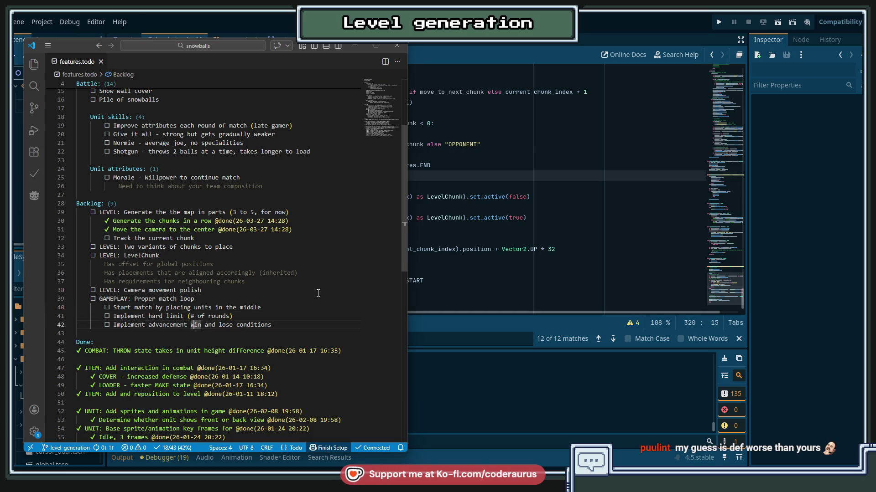
pyautogui.press('Up')
pyautogui.press('Up')
pyautogui.press('Up')
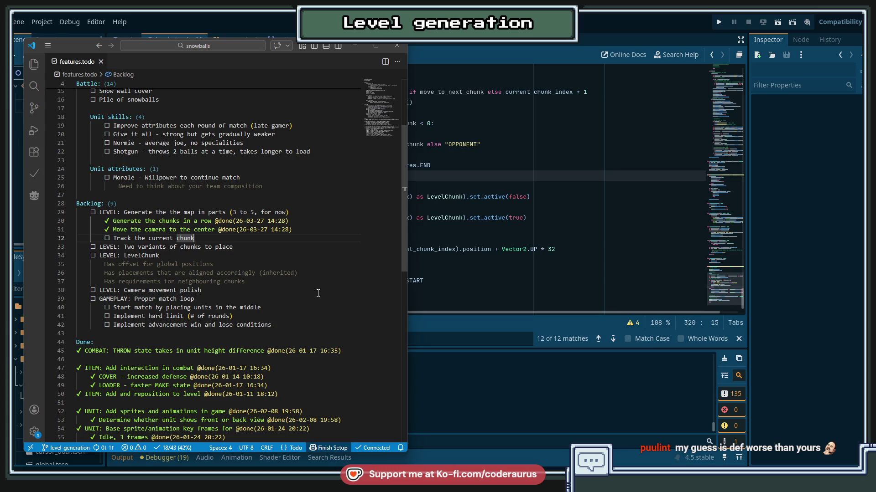
pyautogui.hotkey('alt', 'd')
# Step: Add a new task 'Move to next chunk (or end the match) after round' below it
pyautogui.press('Return')
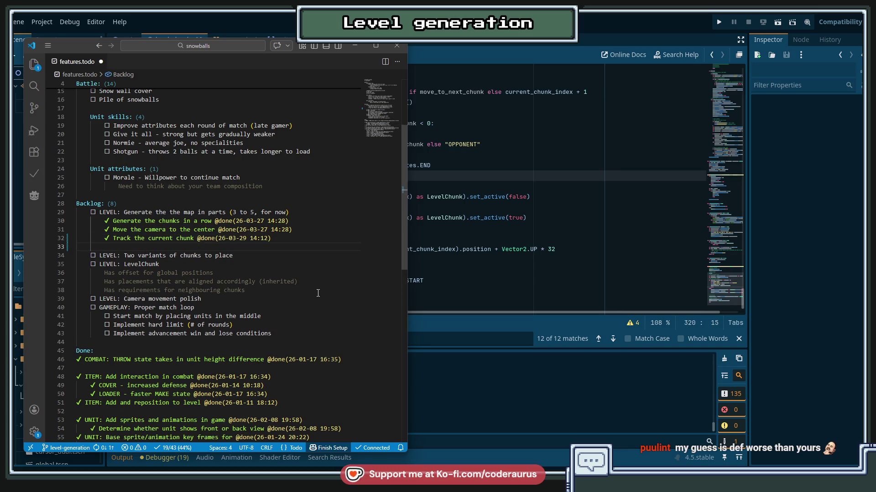
pyautogui.write('move')
pyautogui.press('BackSpace')
pyautogui.press('BackSpace')
pyautogui.press('BackSpace')
pyautogui.write('Move to ')
pyautogui.write('next chunk ')
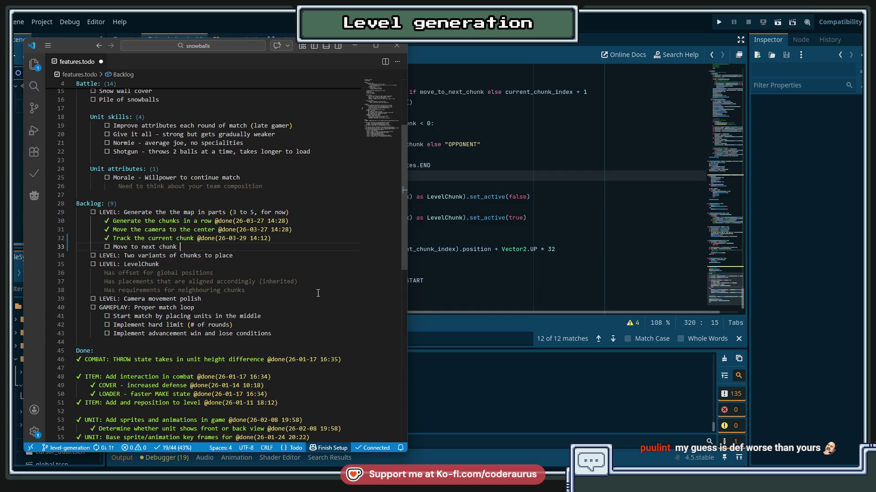
pyautogui.write('(or end ')
pyautogui.write('the match) ')
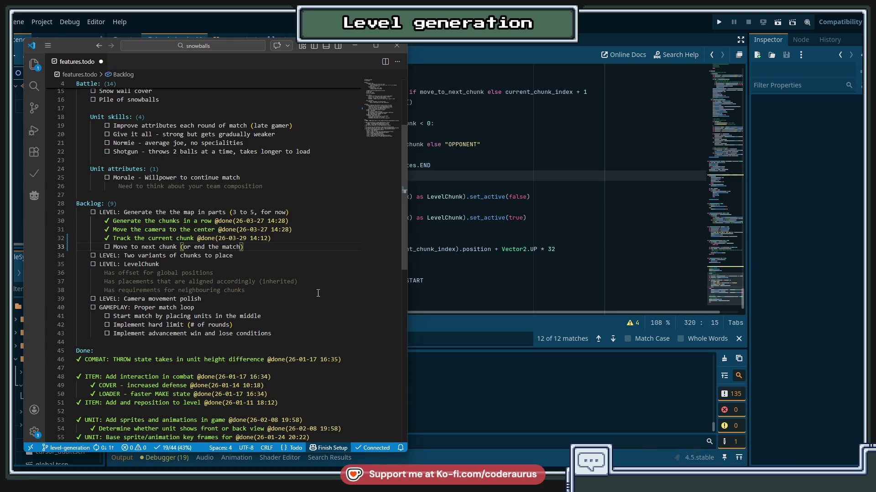
pyautogui.write('after round')
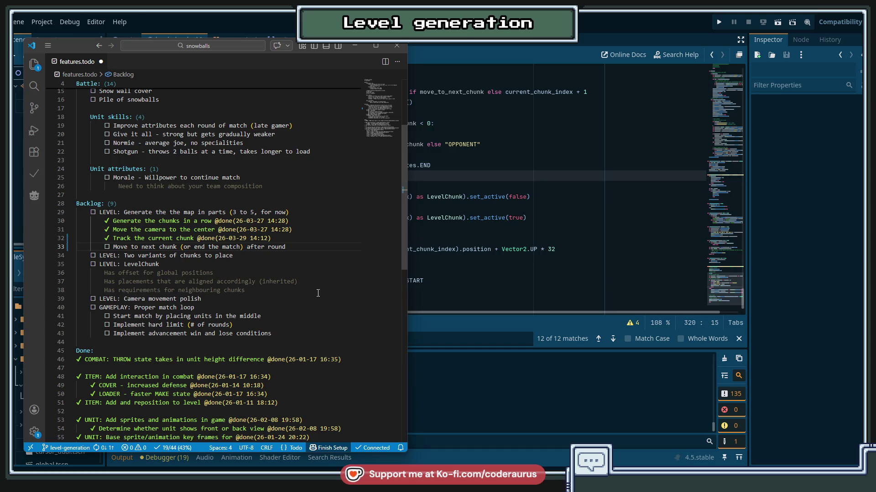
# Step: Mark 'Move to next chunk (or end the match) after round' done, save features.todo, and review nearby tasks
pyautogui.hotkey('alt', 'd')
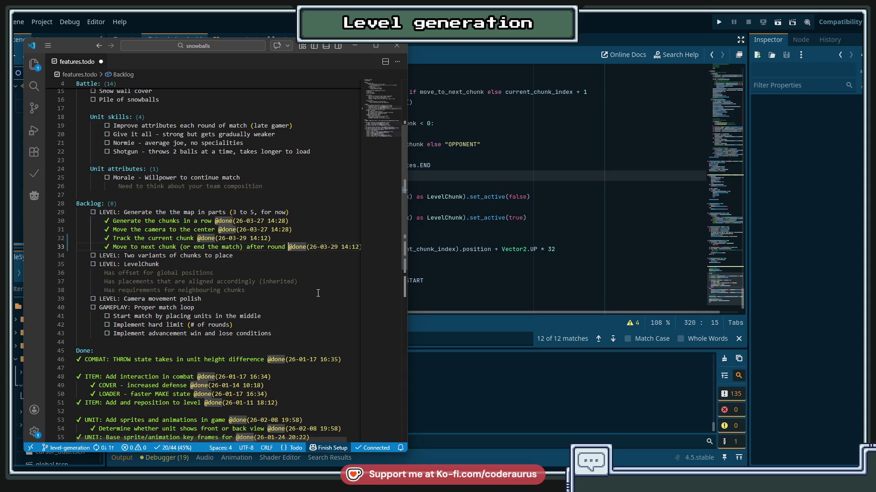
pyautogui.hotkey('ctrl', 's')
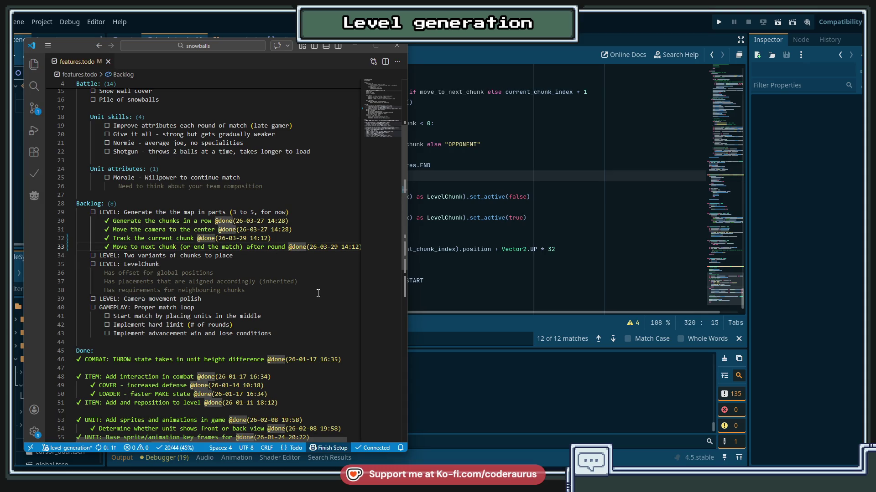
pyautogui.press('Up')
pyautogui.press('Up')
pyautogui.press('Up')
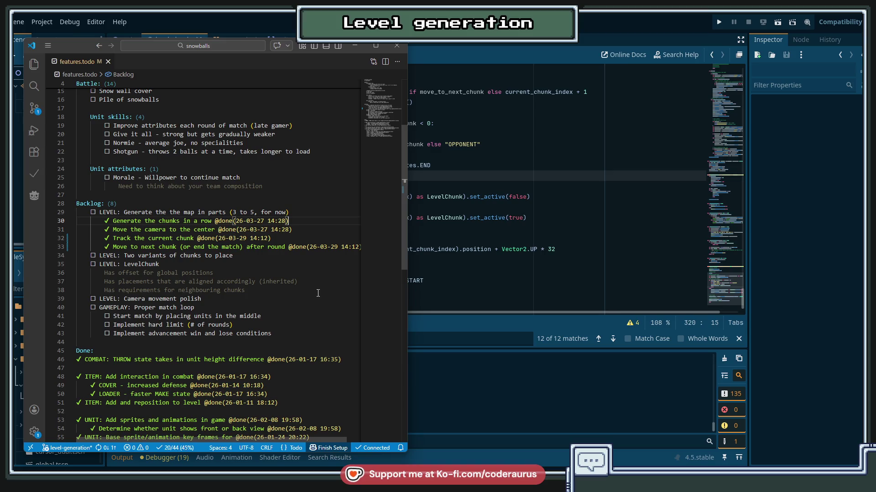
pyautogui.press('Down')
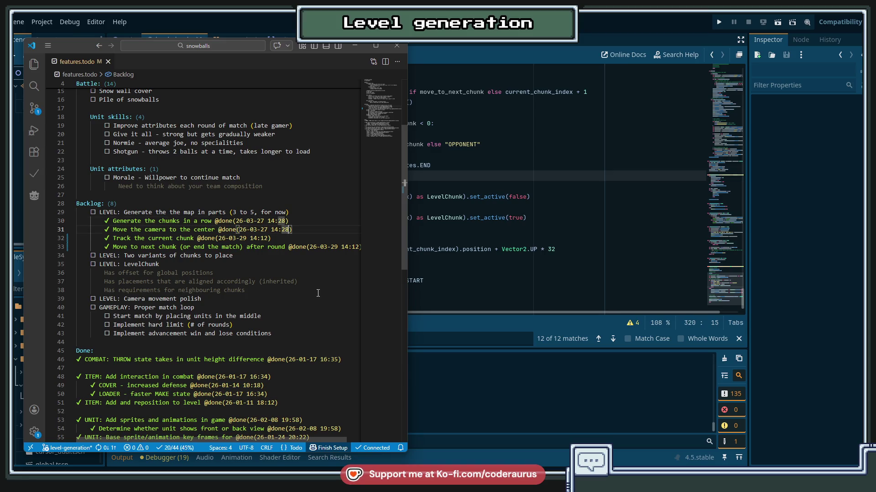
pyautogui.press('Down')
pyautogui.press('Down')
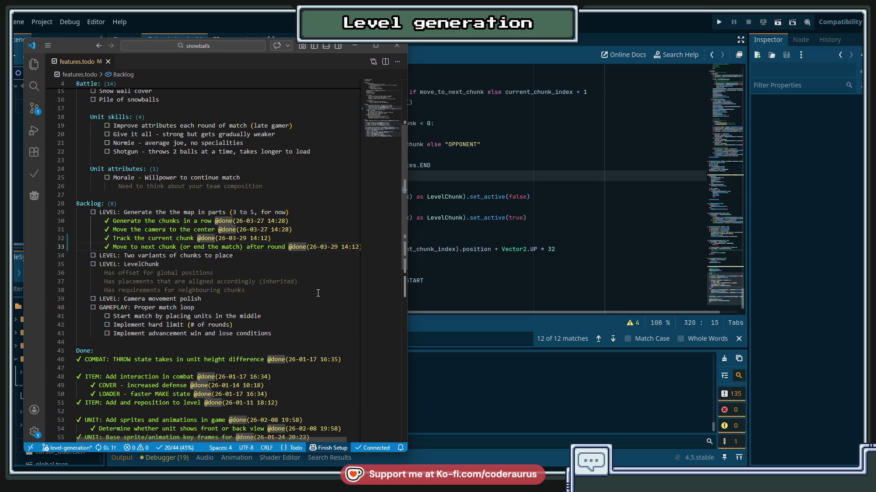
pyautogui.press('End')
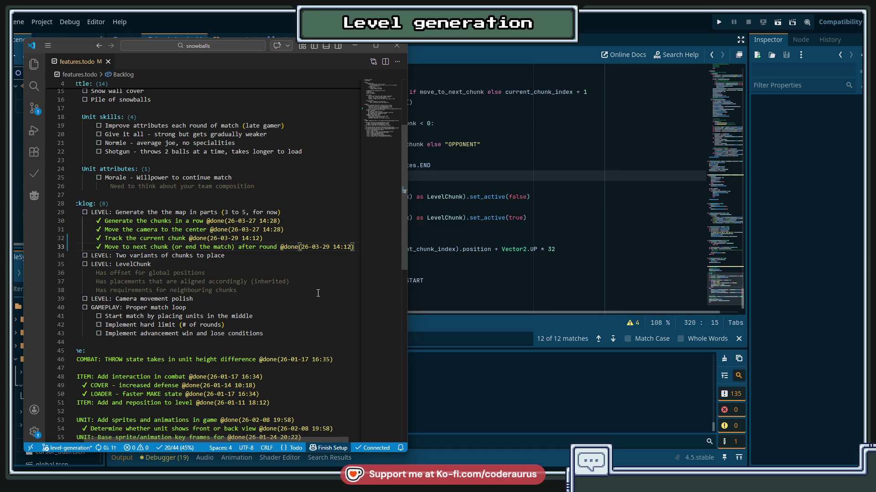
pyautogui.press('Down')
pyautogui.press('Down')
pyautogui.press('Down')
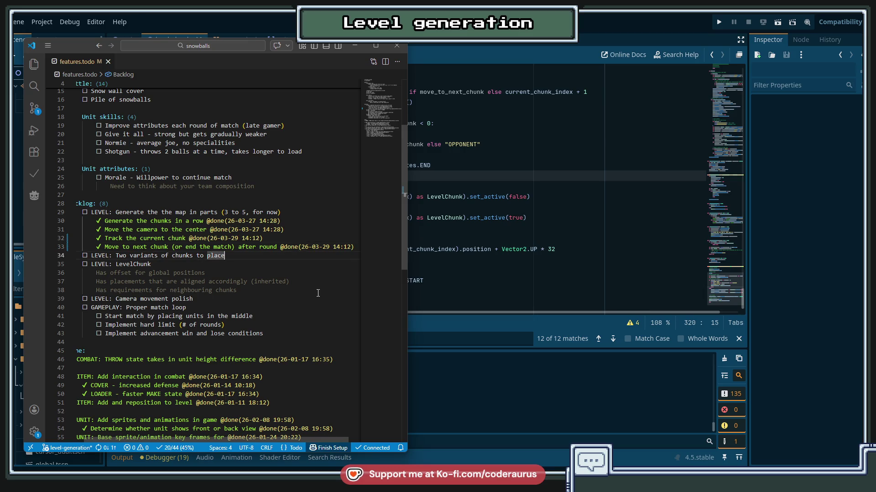
pyautogui.press('Up')
pyautogui.press('Up')
pyautogui.press('Up')
# Step: Mark 'Start match by placing units in the middle' as done
pyautogui.press('Down')
pyautogui.press('Down')
pyautogui.press('Down')
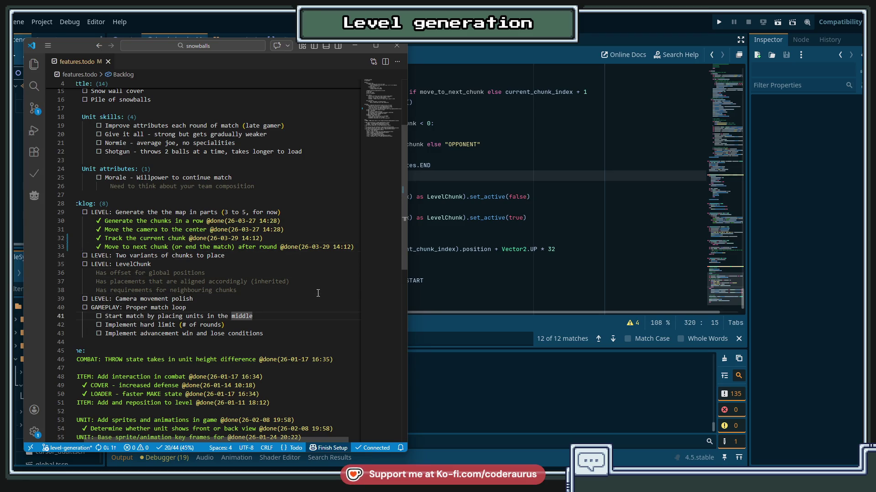
pyautogui.hotkey('alt', 'd')
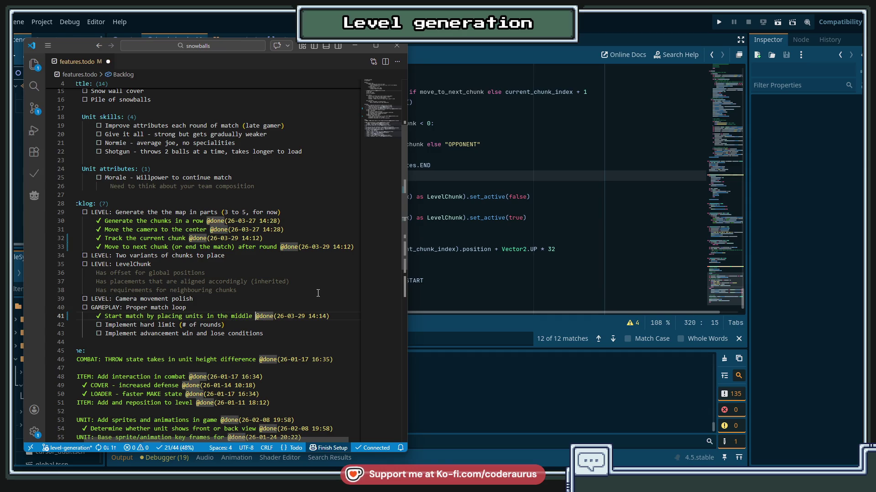
pyautogui.press('End')
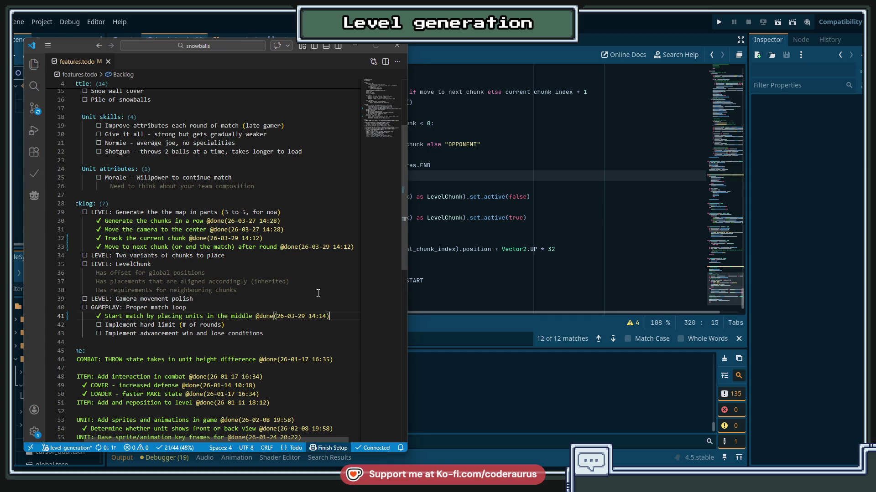
pyautogui.press('Down')
# Step: Insert a blank line under the chunk-variants task and return to Godot
pyautogui.press('Up')
pyautogui.press('Up')
pyautogui.press('Up')
pyautogui.press('Return')
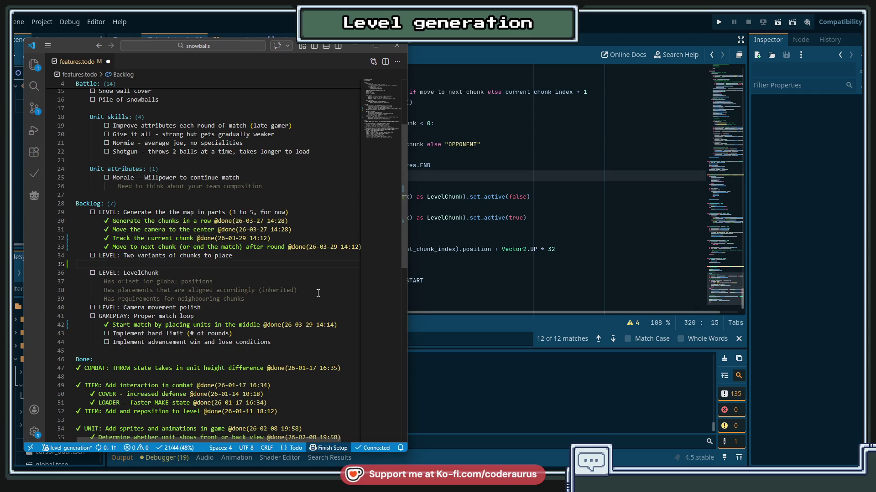
pyautogui.click(514, 226)
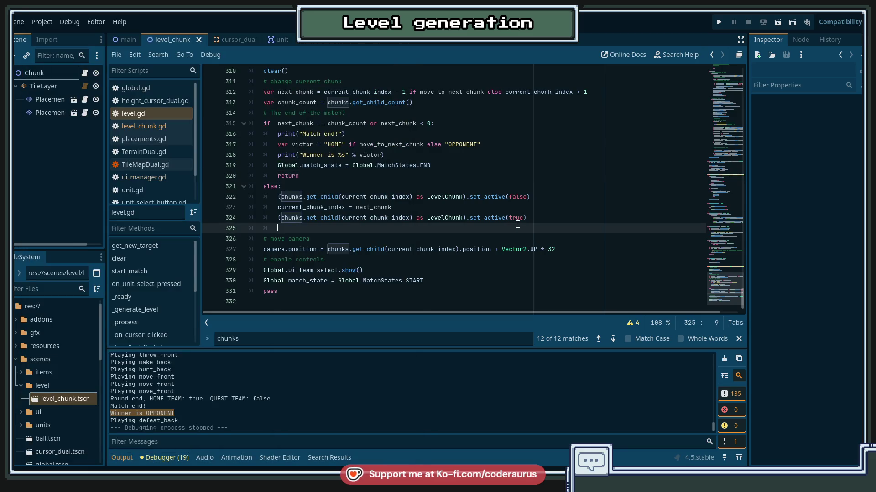
# Step: Launch the SnowBalls game with F5 and watch the log report 'Generated 3 chunks'
pyautogui.press('F5')
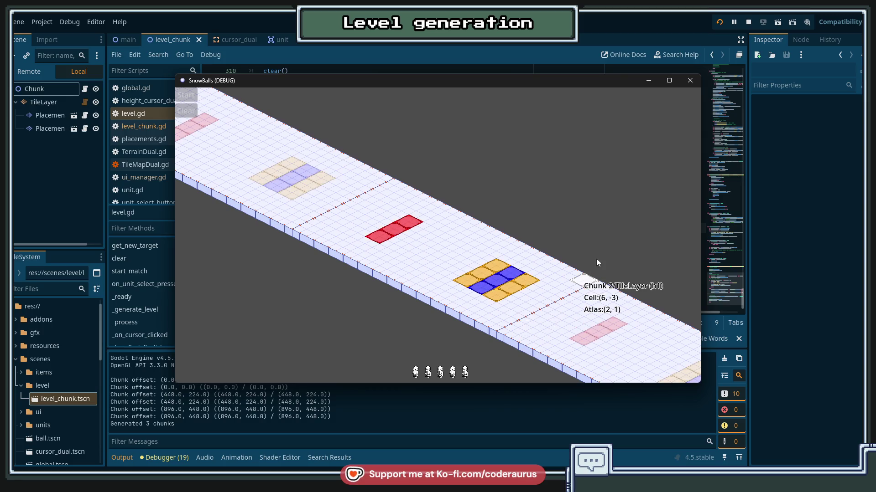
# Step: Close the SnowBalls game window, stop debugging, and switch back to the features.todo list
pyautogui.click(747, 22)
pyautogui.click(527, 179)
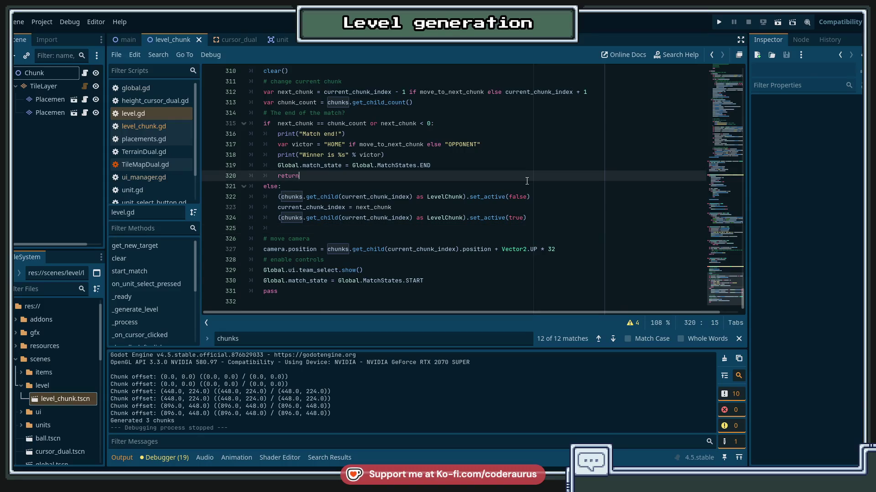
pyautogui.scroll(4, 527, 181)
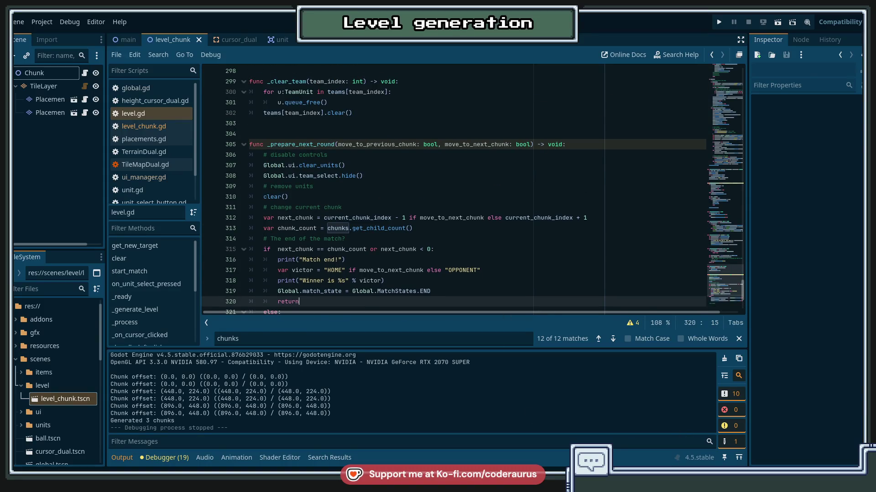
pyautogui.hotkey('alt', 'Tab')
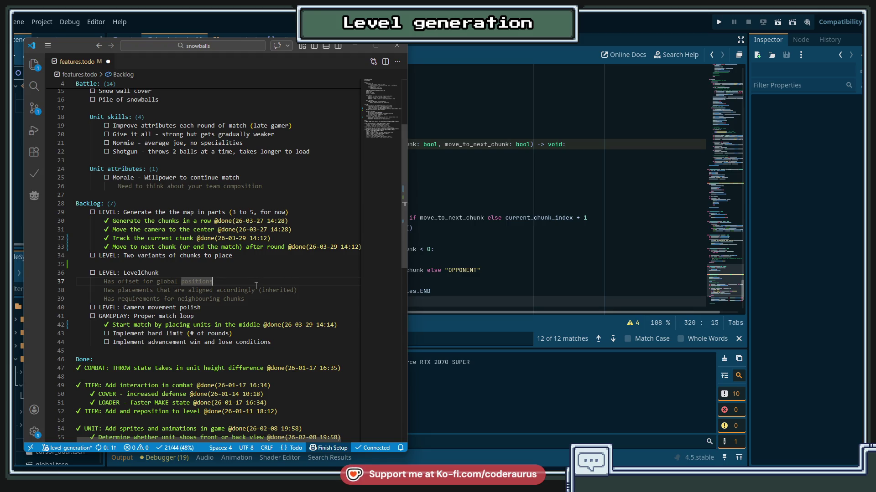
# Step: Remove the blank line and add the note 'Different lenghts?' under the chunk variants task
pyautogui.press('Up')
pyautogui.press('Up')
pyautogui.hotkey('ctrl', 'shift', 'k')
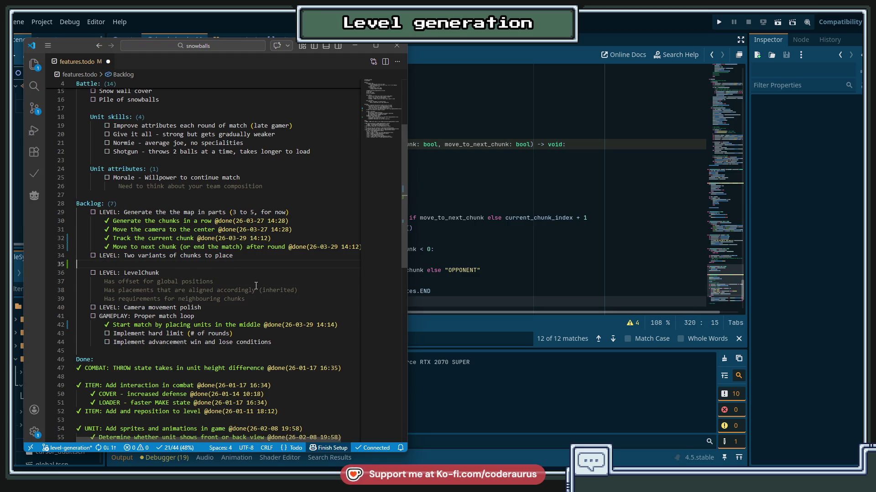
pyautogui.press('Up')
pyautogui.press('Up')
pyautogui.press('Down')
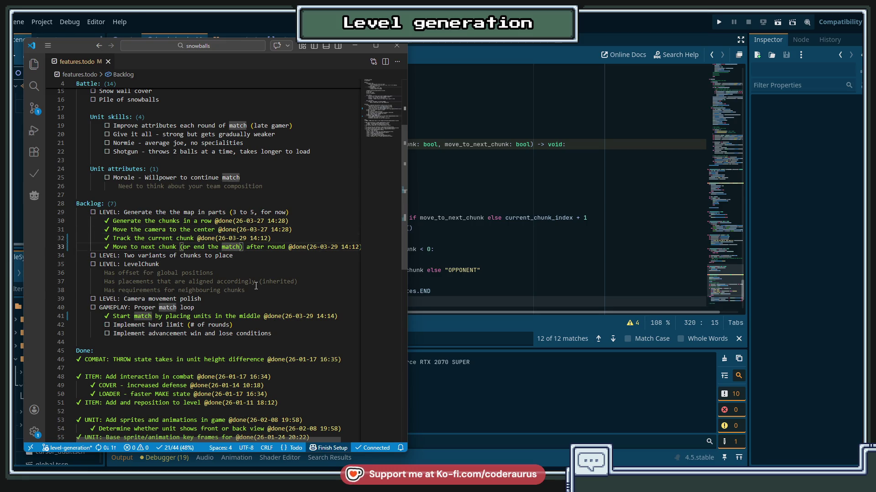
pyautogui.press('Return')
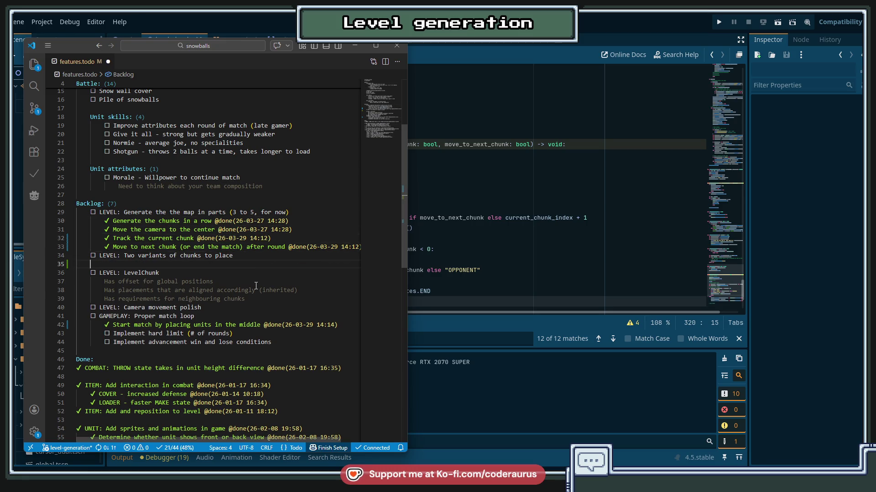
pyautogui.write('Di')
pyautogui.write('fferent lenghts?')
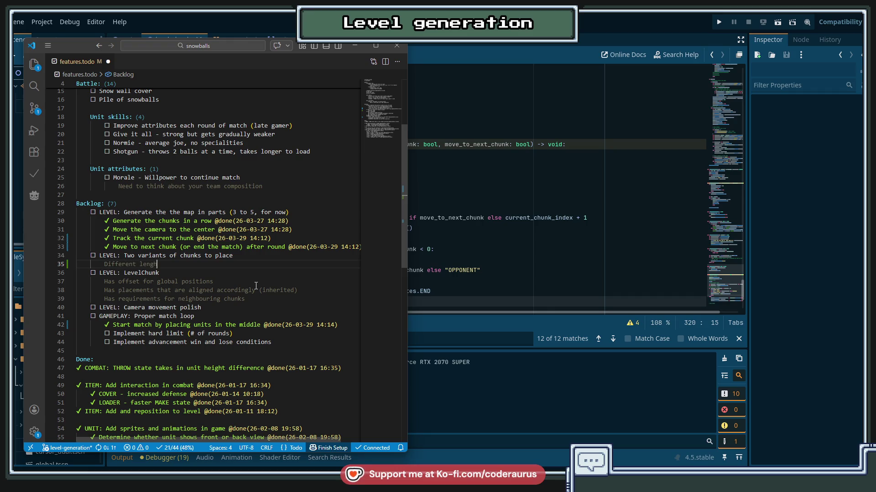
# Step: Append 'Perhaps not..' to the chunk-lengths note and save the todo file
pyautogui.press('Up')
pyautogui.press('Up')
pyautogui.press('Up')
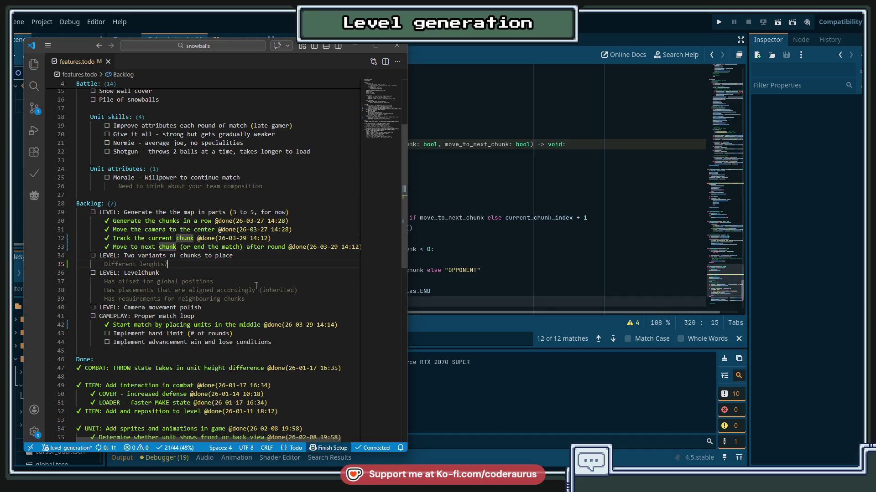
pyautogui.press('Down')
pyautogui.press('Down')
pyautogui.write('Perhaps not..')
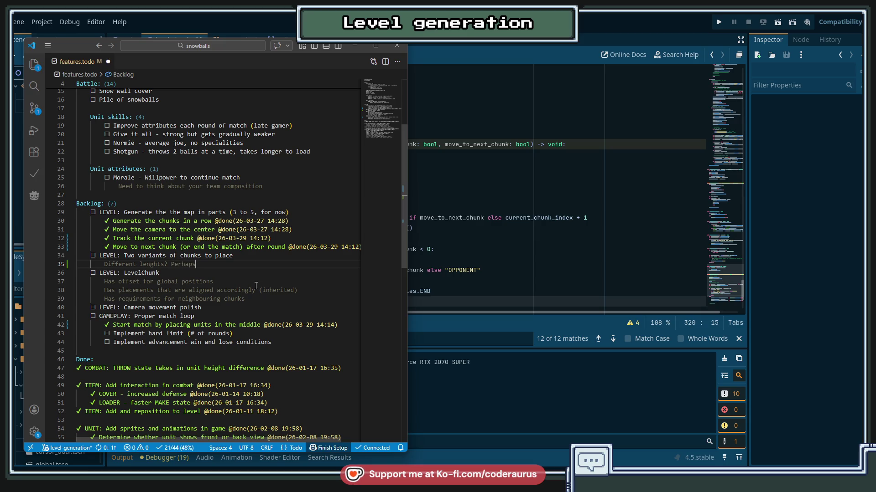
pyautogui.hotkey('ctrl', 's')
pyautogui.press('Up')
pyautogui.press('Up')
pyautogui.press('Up')
pyautogui.press('Up')
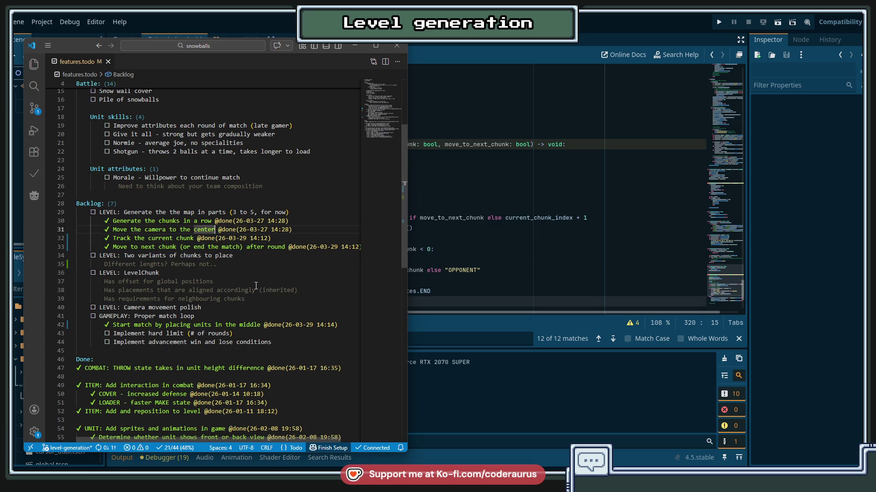
# Step: Insert a new empty task line below 'Track the current chunk'
pyautogui.press('Down')
pyautogui.press('Down')
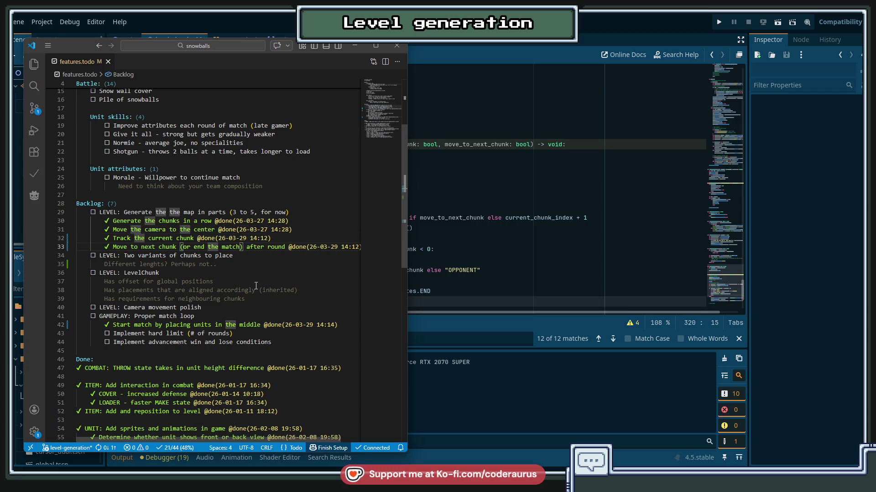
pyautogui.press('Up')
pyautogui.press('Up')
pyautogui.press('Up')
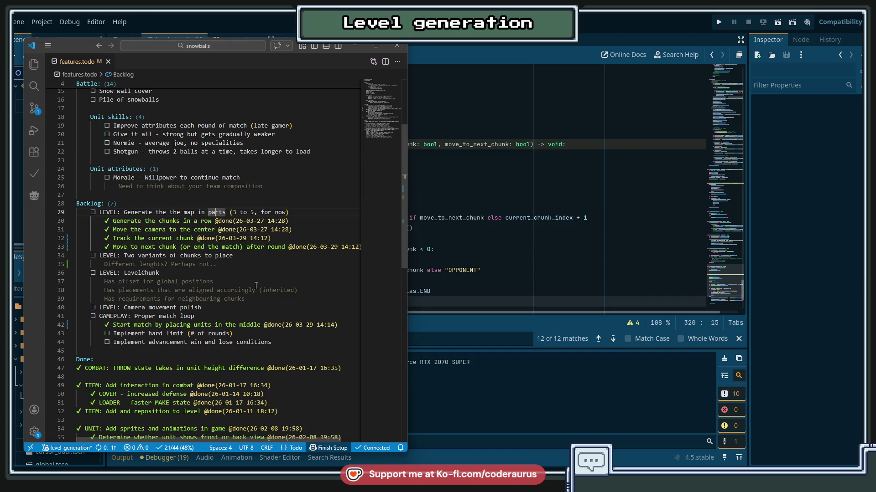
pyautogui.press('Down')
pyautogui.press('Down')
pyautogui.press('Down')
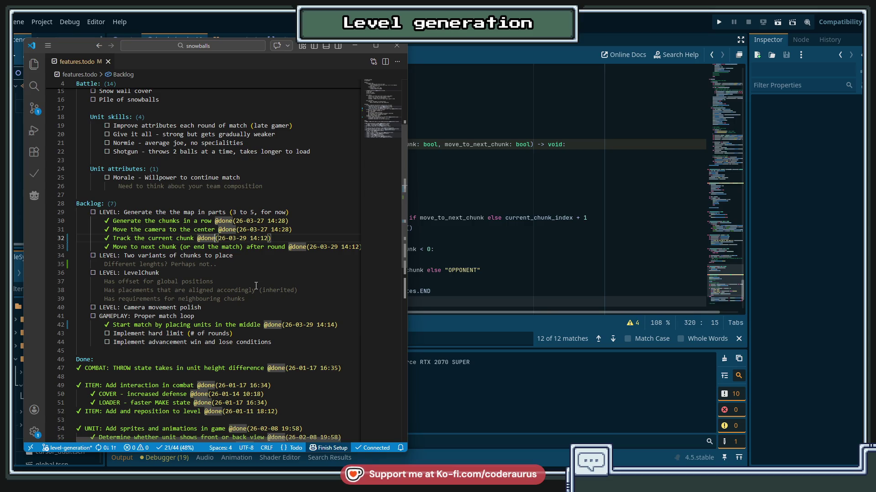
pyautogui.press('Up')
pyautogui.press('End')
pyautogui.press('Return')
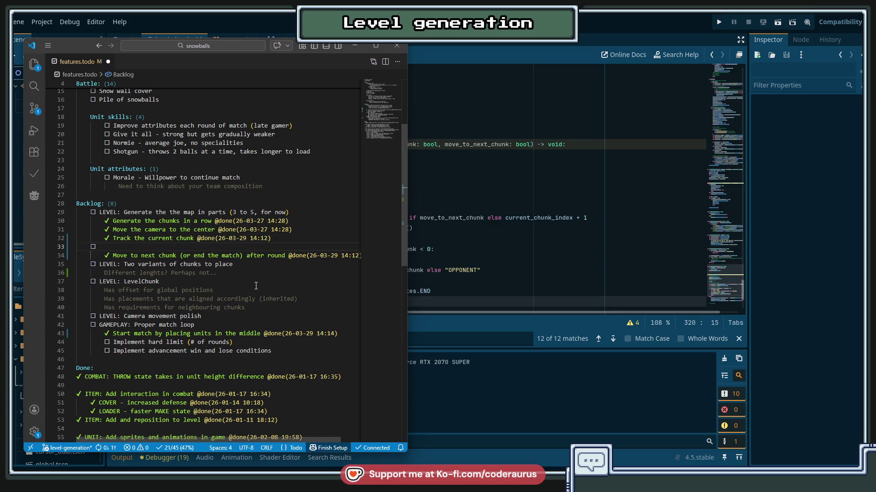
# Step: Name the new backlog item 'LEVEL: End of round', correcting the typo
pyautogui.write('LEVLE:')
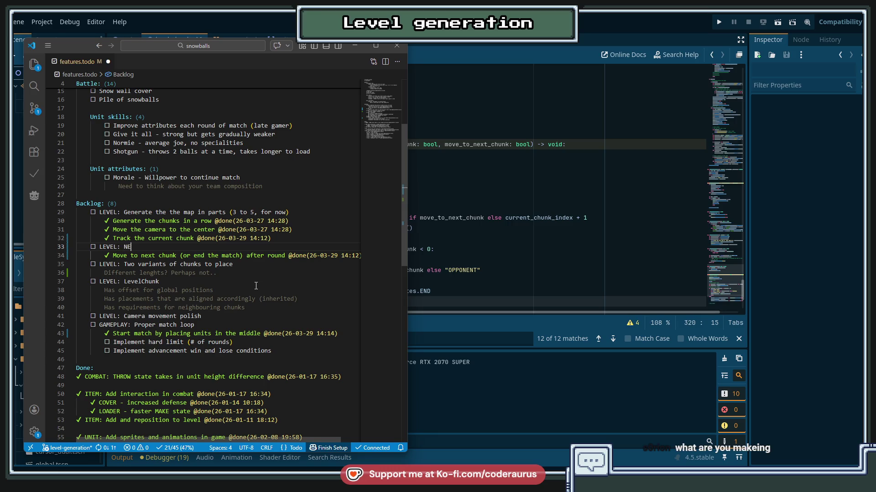
pyautogui.press('BackSpace')
pyautogui.press('BackSpace')
pyautogui.press('BackSpace')
pyautogui.write('ext ')
pyautogui.write('ound')
# Step: Mark the map-generation item done with Alt+D and save the todo file
pyautogui.press('Up')
pyautogui.press('Up')
pyautogui.press('Up')
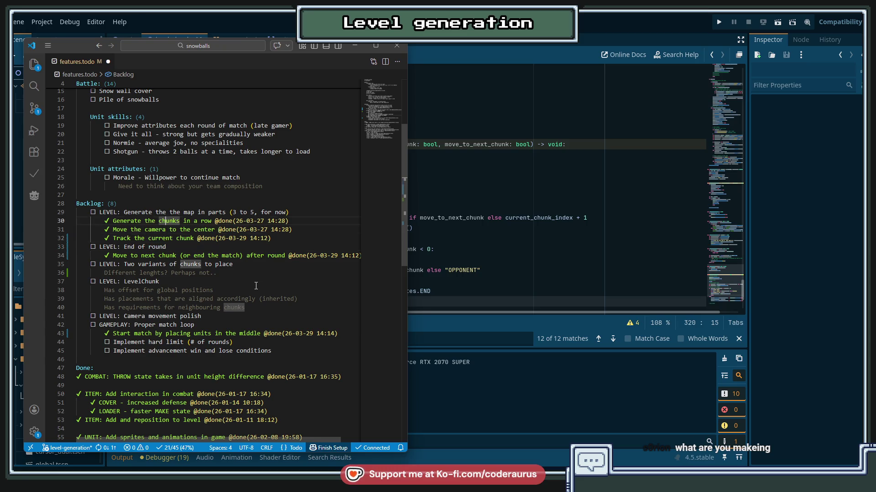
pyautogui.hotkey('alt', 'd')
pyautogui.press('Down')
pyautogui.press('Down')
pyautogui.press('Down')
pyautogui.press('Up')
pyautogui.press('Up')
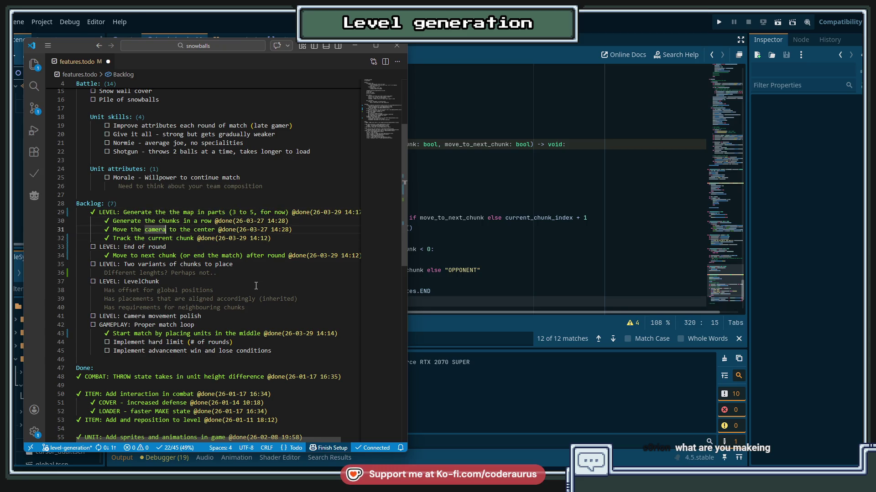
pyautogui.hotkey('ctrl', 's')
pyautogui.press('Up')
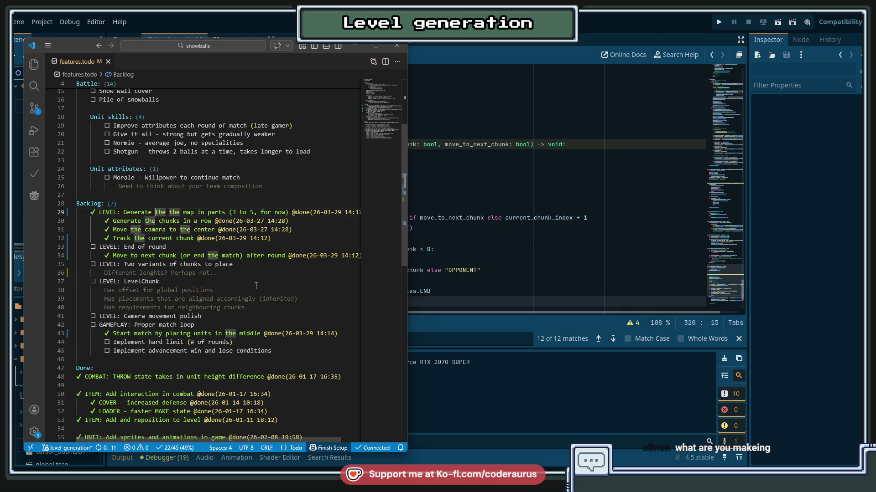
pyautogui.hotkey('ctrl', 'shift', 'Left')
pyautogui.hotkey('ctrl', 'shift', 'Left')
pyautogui.press('Down')
pyautogui.press('Down')
pyautogui.press('Down')
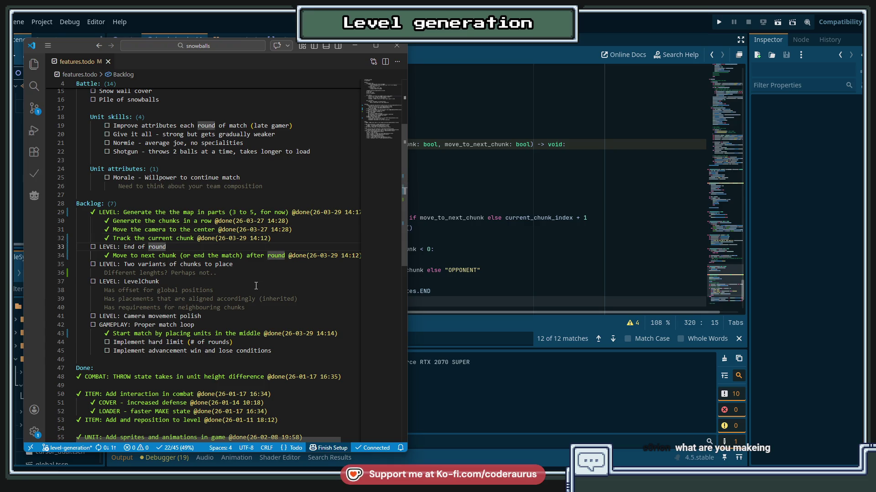
# Step: Add subtask 'Move a step towards chunk' under Move to next chunk, then begin a nested placement line
pyautogui.press('Down')
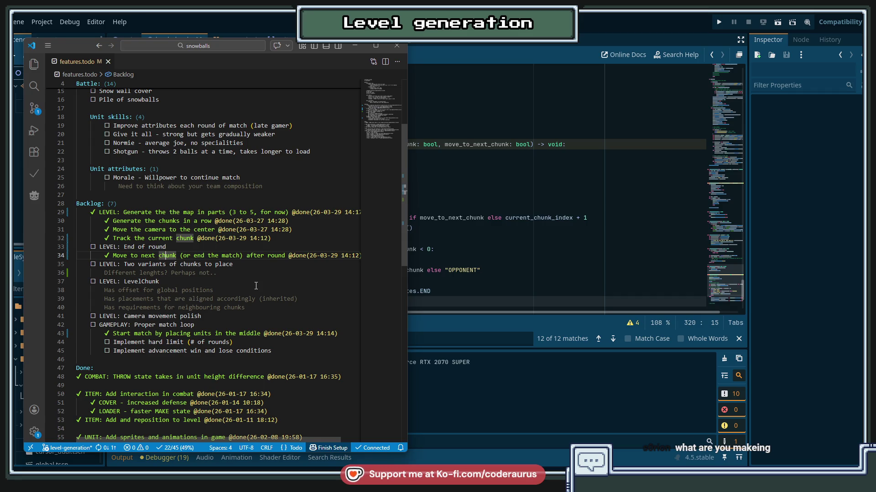
pyautogui.press('End')
pyautogui.press('Return')
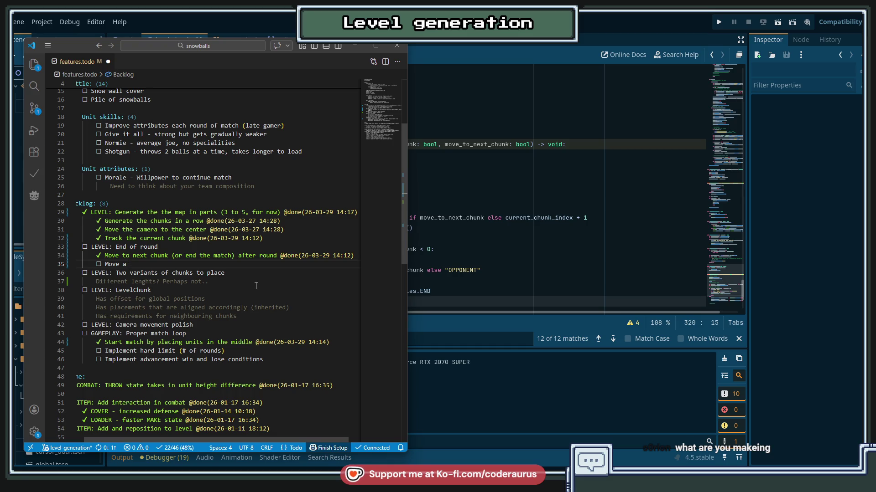
pyautogui.write(' step towards chunk')
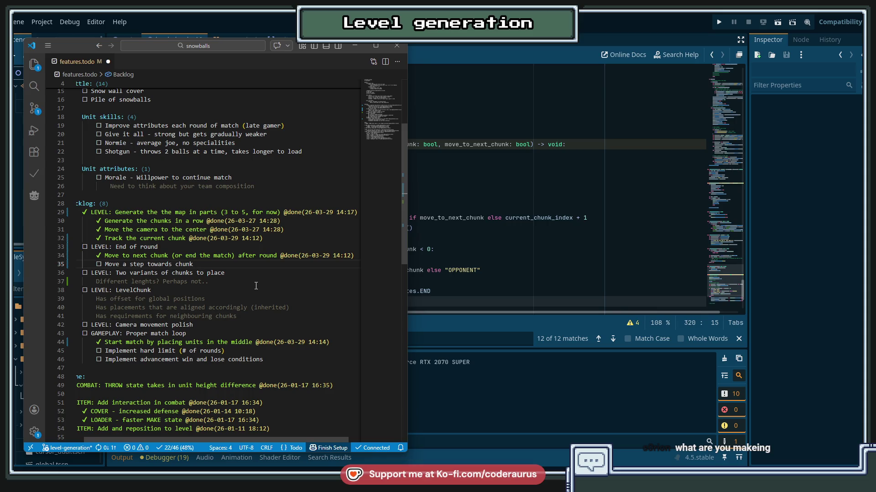
pyautogui.press('Return')
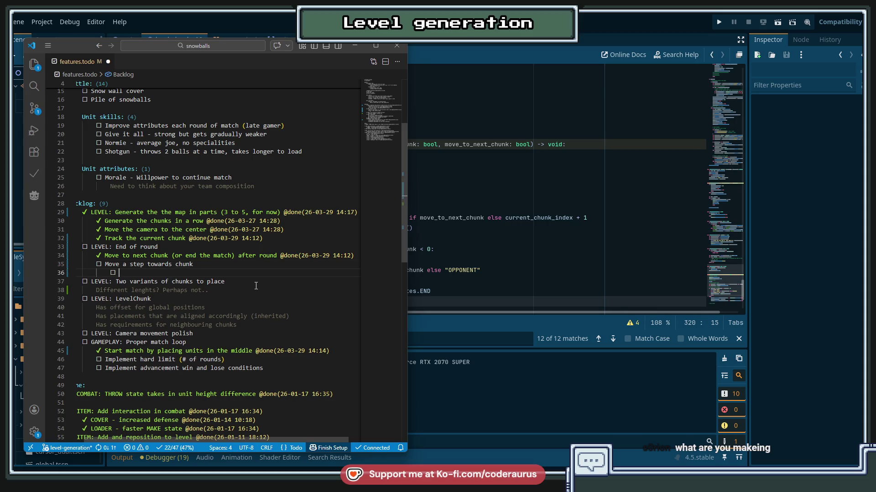
pyautogui.write('S')
pyautogui.write('ches')
pyautogui.write(' placement tile types')
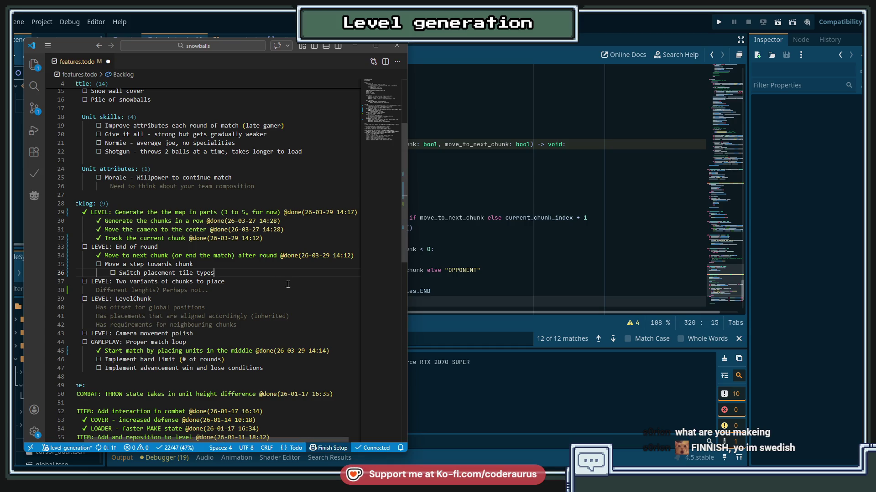
# Step: Complete the nested subtask as 'Switch placement tile types around', then return to the Godot editor
pyautogui.click(238, 273)
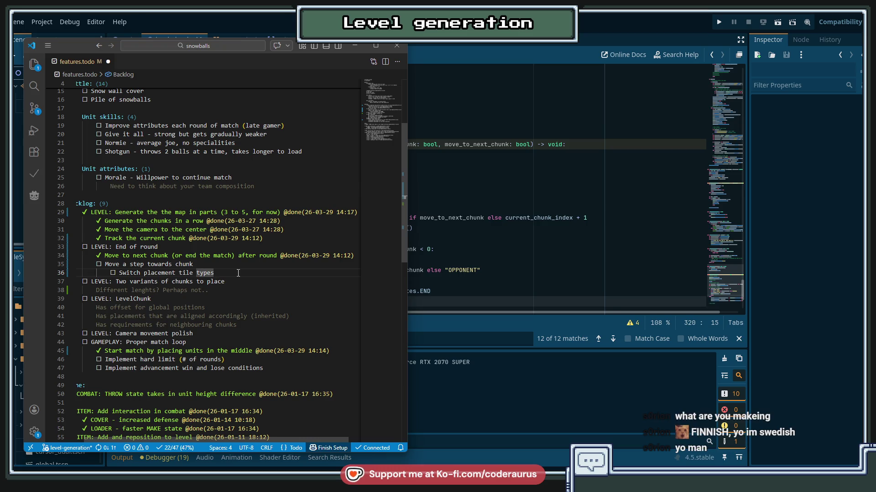
pyautogui.press('Up')
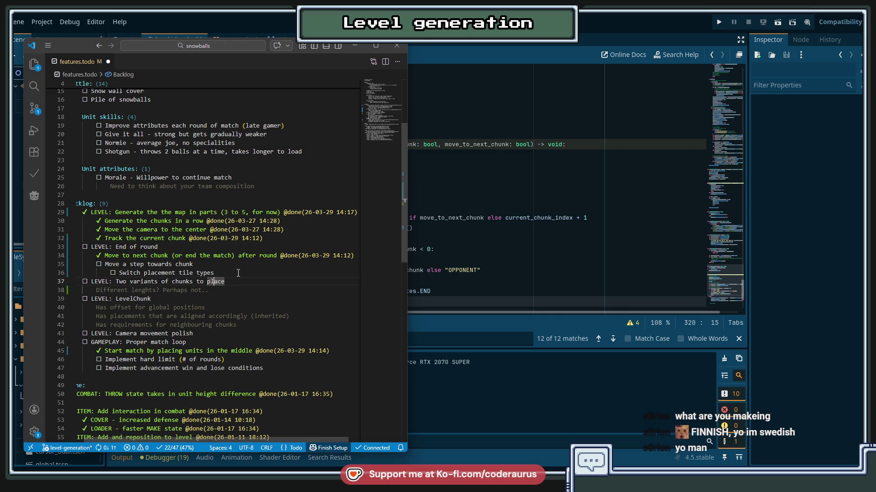
pyautogui.press('Down')
pyautogui.press('Down')
pyautogui.press('Home')
pyautogui.press('Home')
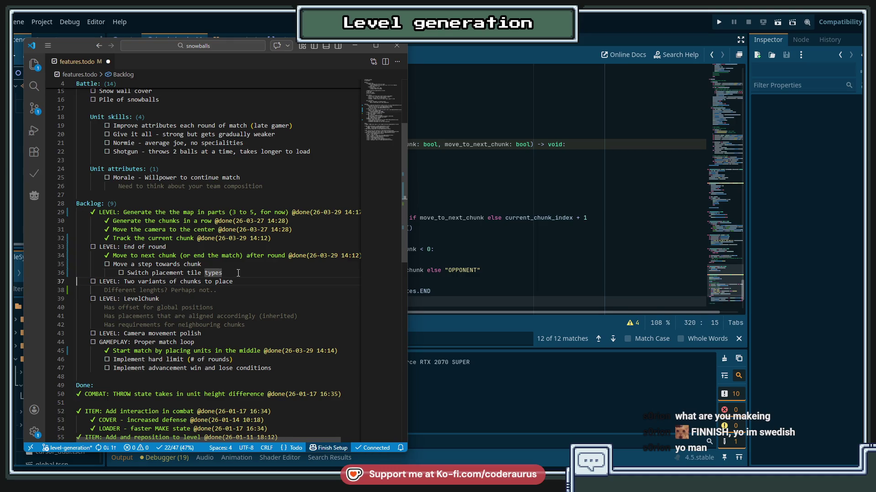
pyautogui.write('around')
pyautogui.click(509, 174)
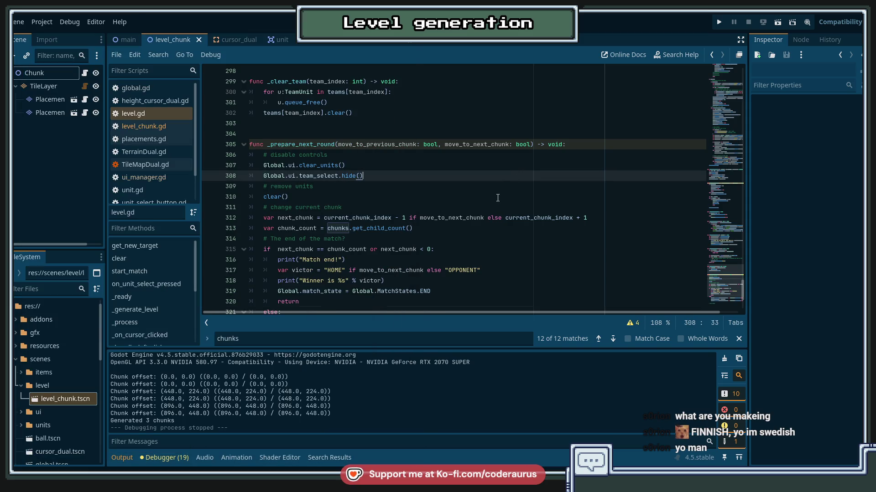
# Step: Run the game with F5 and place the fourth unit on chunk 2's blue and orange tiles. Then start the match
pyautogui.press('F5')
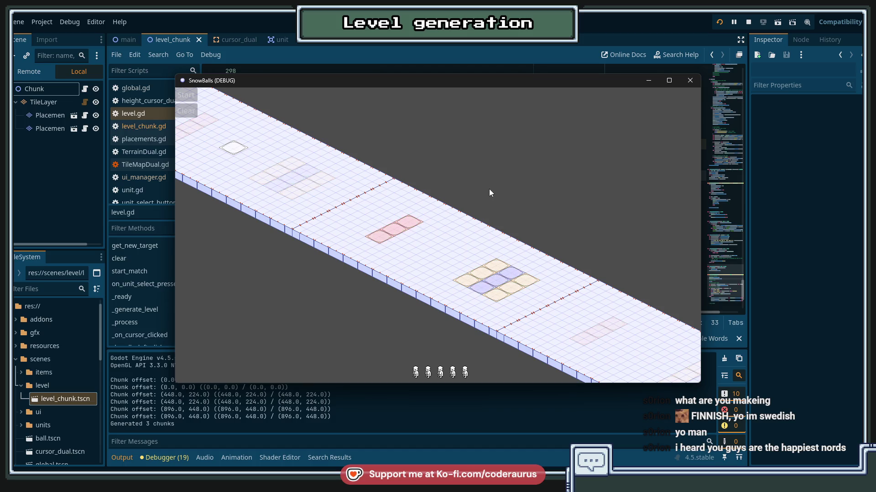
pyautogui.click(437, 280)
pyautogui.click(451, 371)
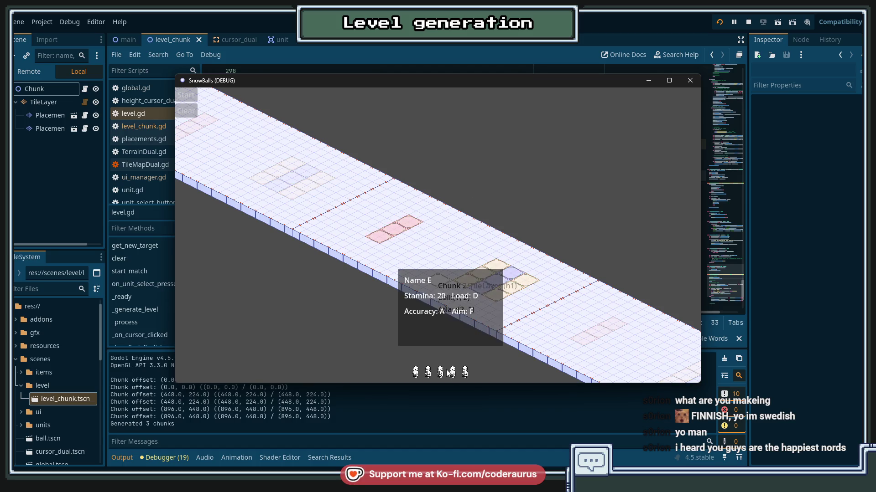
pyautogui.click(430, 203)
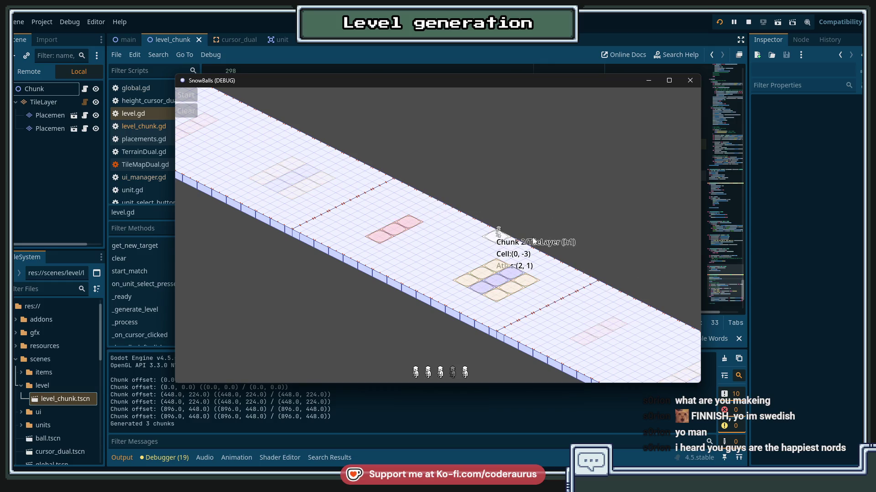
pyautogui.click(498, 320)
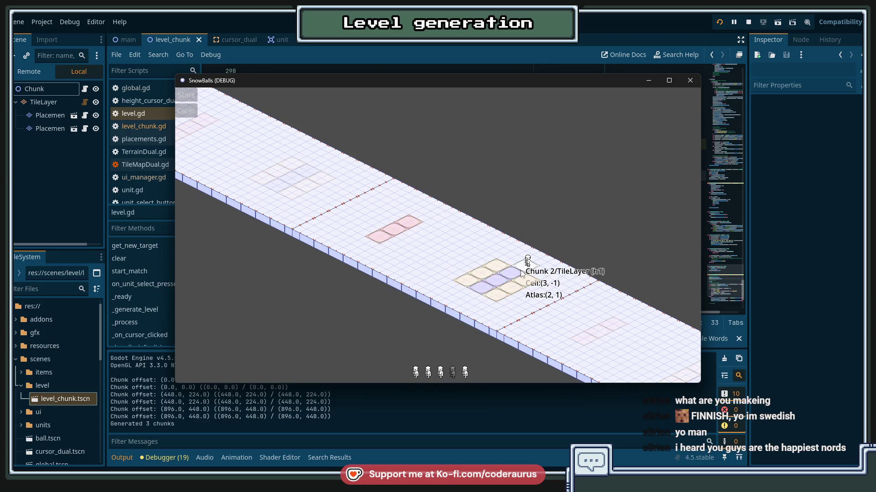
pyautogui.click(496, 285)
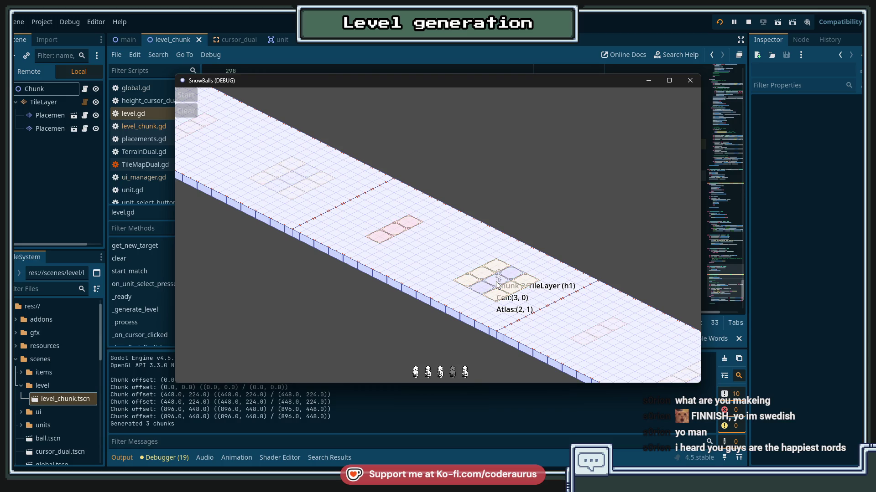
pyautogui.click(497, 285)
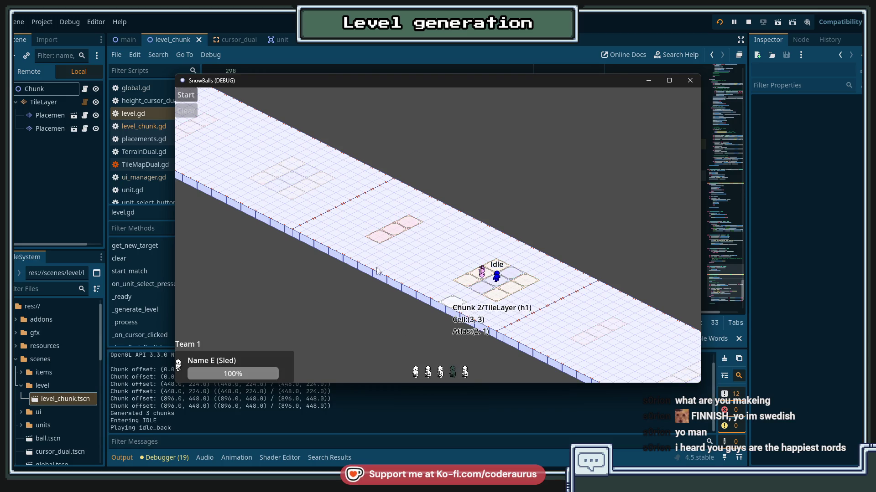
pyautogui.click(186, 95)
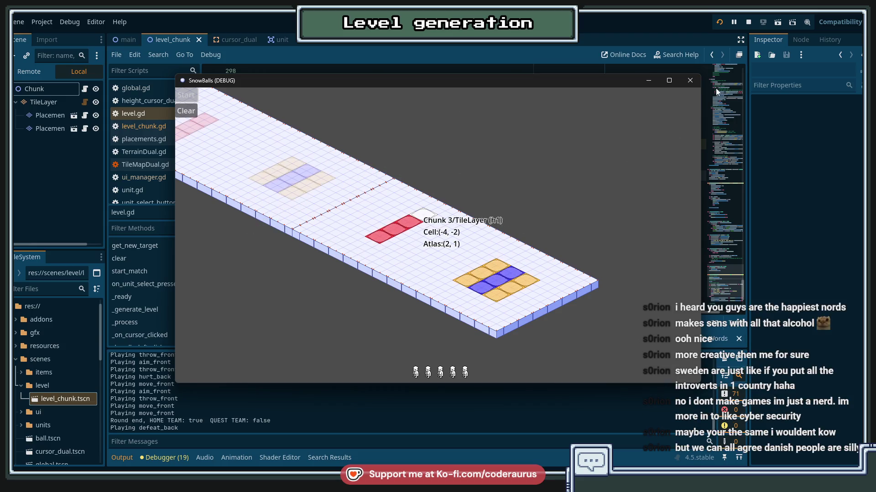
# Step: Close the game and add a 'var camera_step =' line under the move camera comment
pyautogui.click(685, 83)
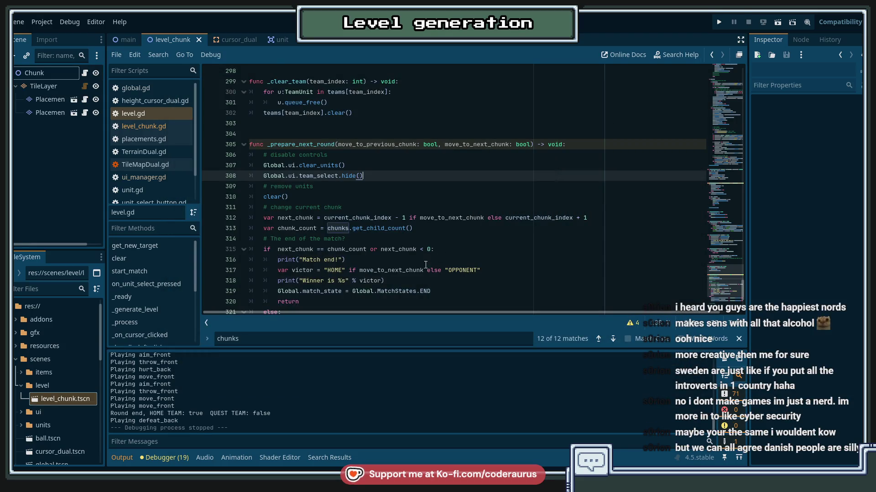
pyautogui.scroll(-4, 438, 207)
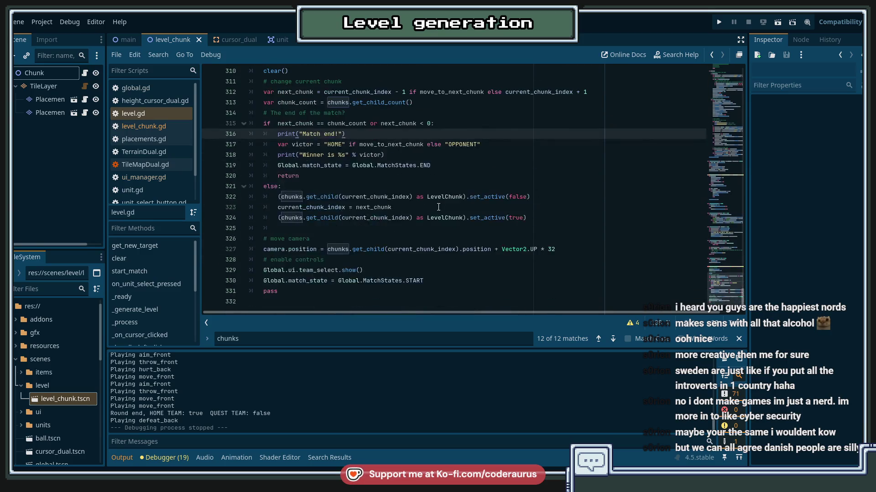
pyautogui.click(425, 282)
pyautogui.click(561, 246)
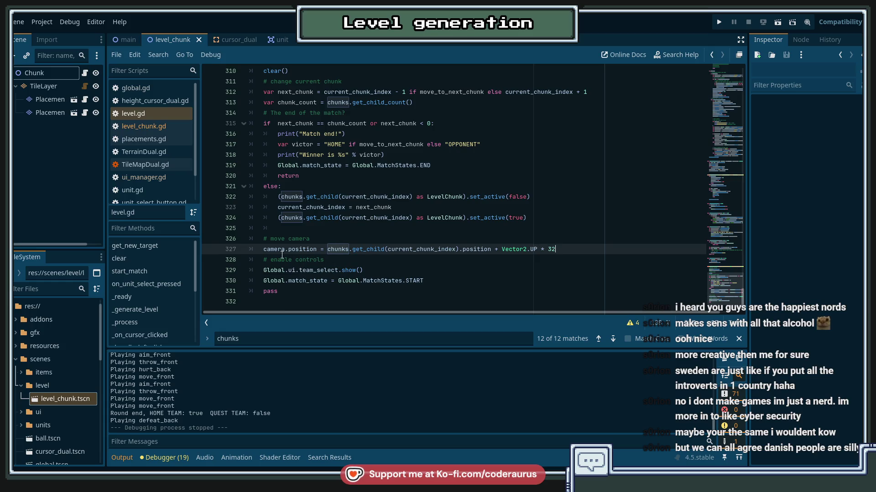
pyautogui.click(460, 240)
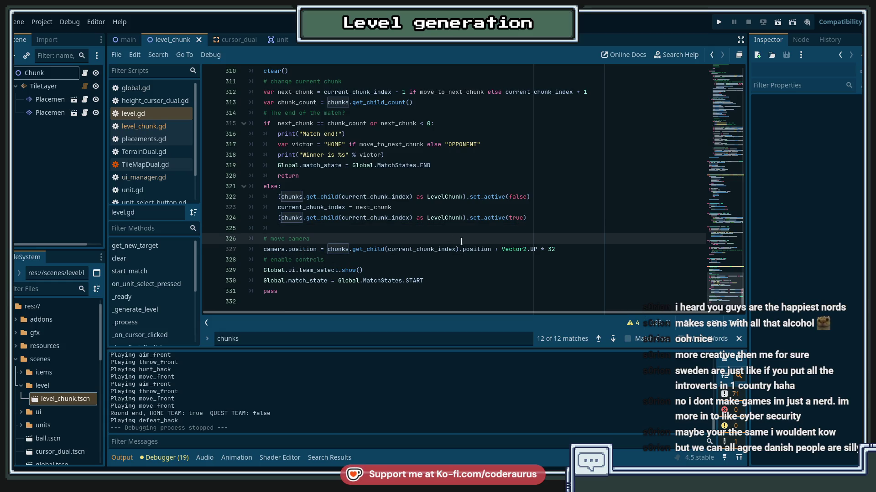
pyautogui.press('Return')
pyautogui.write('var cam')
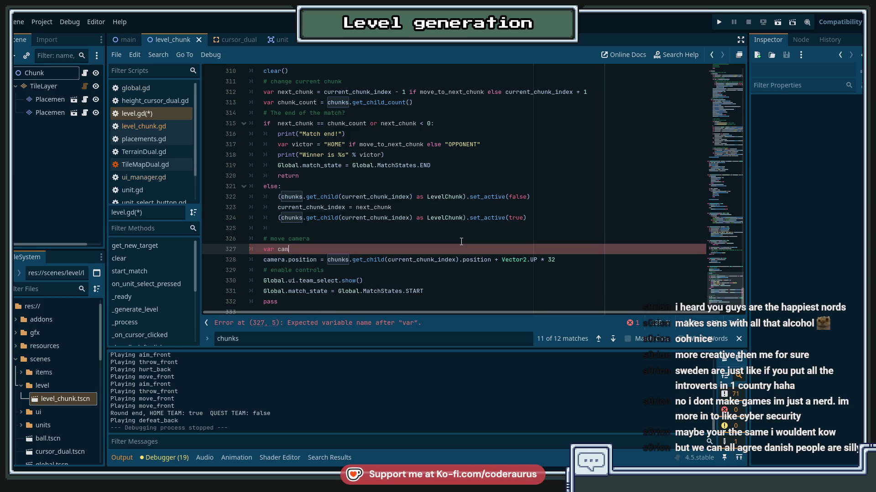
pyautogui.write('era_step =')
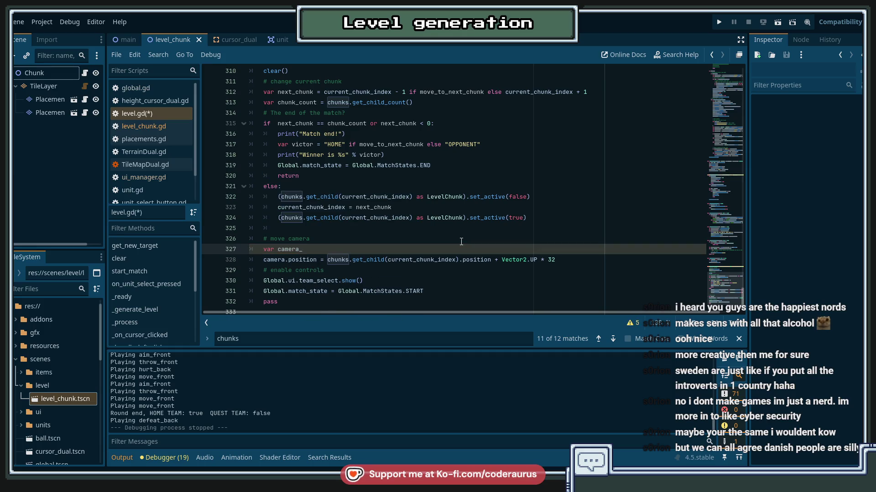
pyautogui.press('Escape')
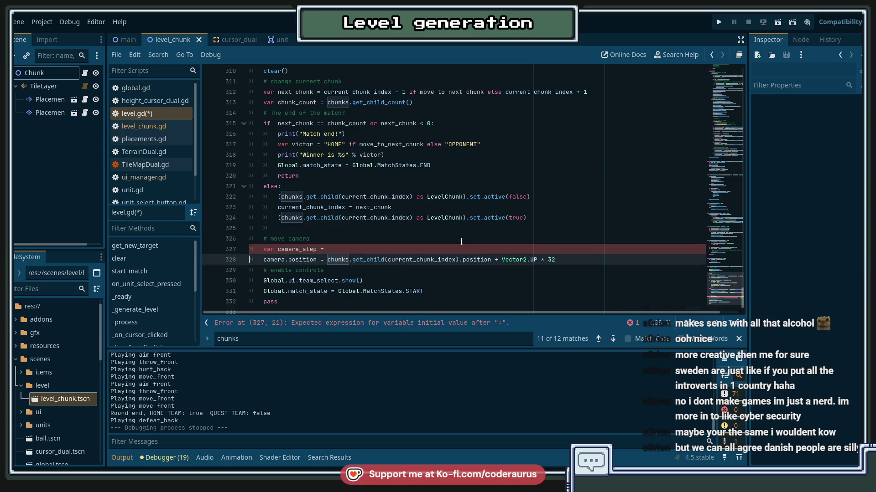
# Step: Start camera_step's value with camera.position.lerp
pyautogui.press('Down')
pyautogui.press('Up')
pyautogui.press('Home')
pyautogui.hotkey('ctrl', 'Right')
pyautogui.press('Up')
pyautogui.press('End')
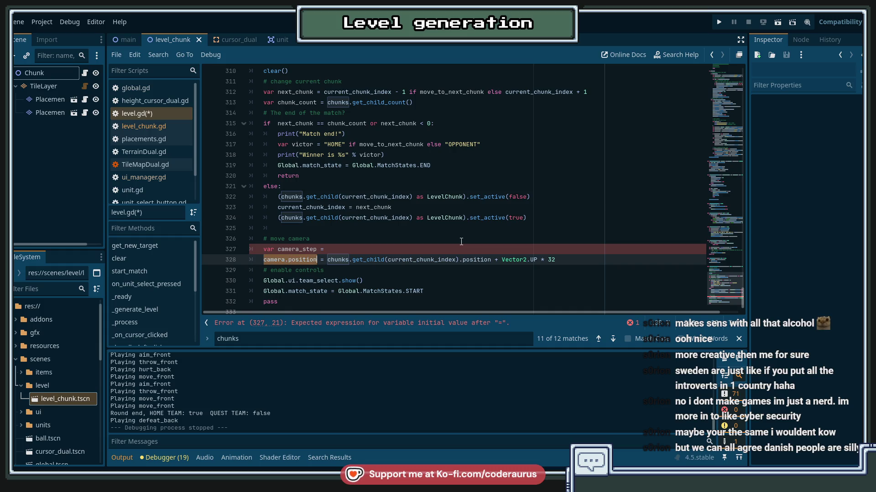
pyautogui.write('camera.position')
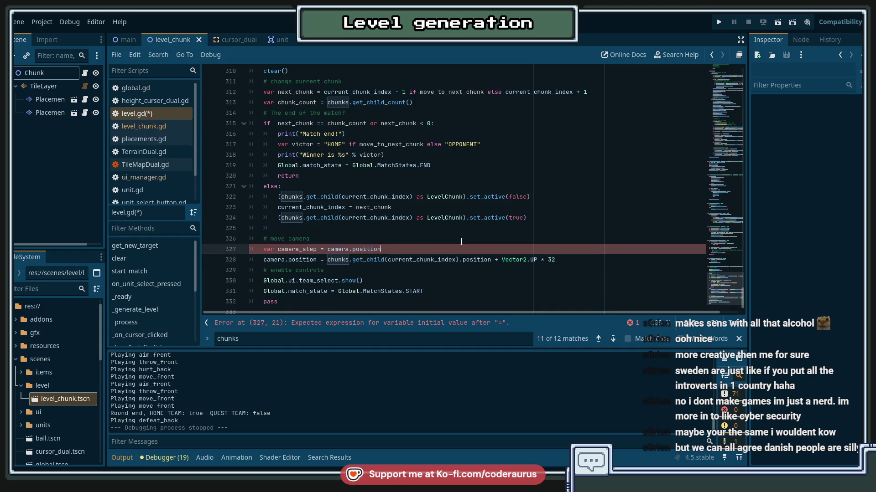
pyautogui.write('.lerp')
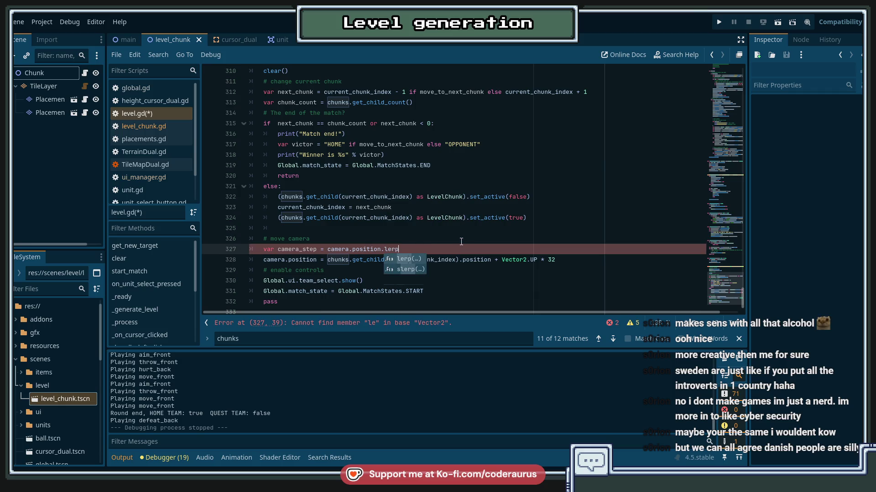
pyautogui.press('Return')
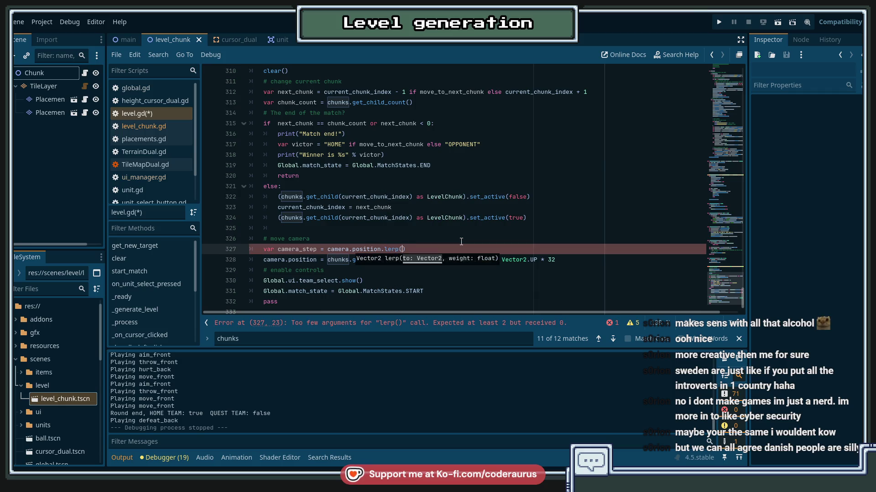
# Step: Copy the chunk position expression into the lerp call as its target, adding the 0.5 weight
pyautogui.press('Right')
pyautogui.press('Down')
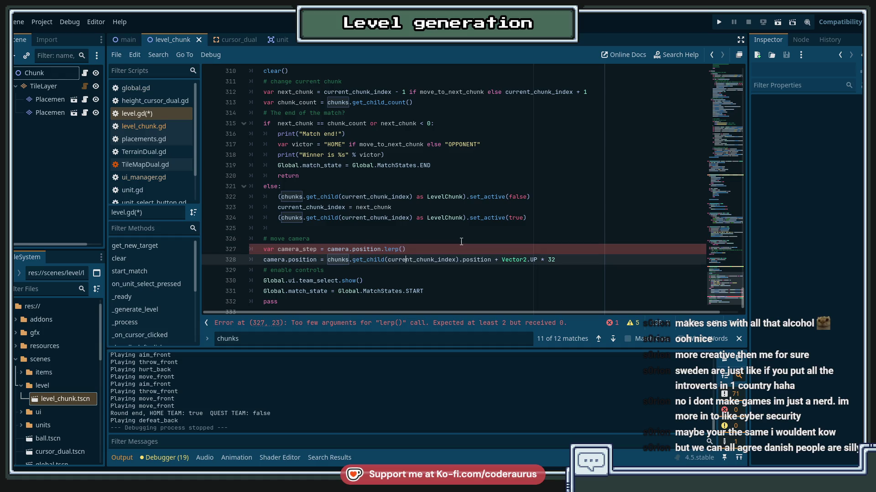
pyautogui.hotkey('ctrl', 'shift', 'Right')
pyautogui.hotkey('ctrl', 'shift', 'Right')
pyautogui.hotkey('ctrl', 'shift', 'Right')
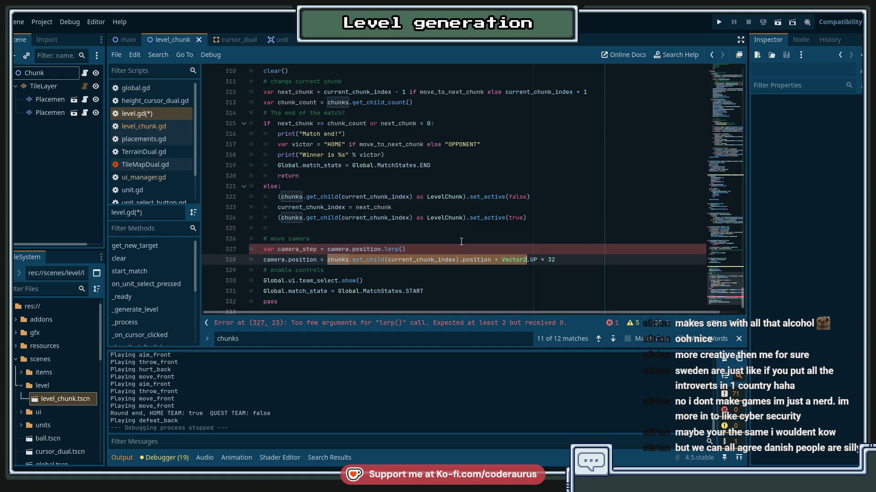
pyautogui.hotkey('ctrl', 'shift', 'Left')
pyautogui.hotkey('ctrl', 'shift', 'Left')
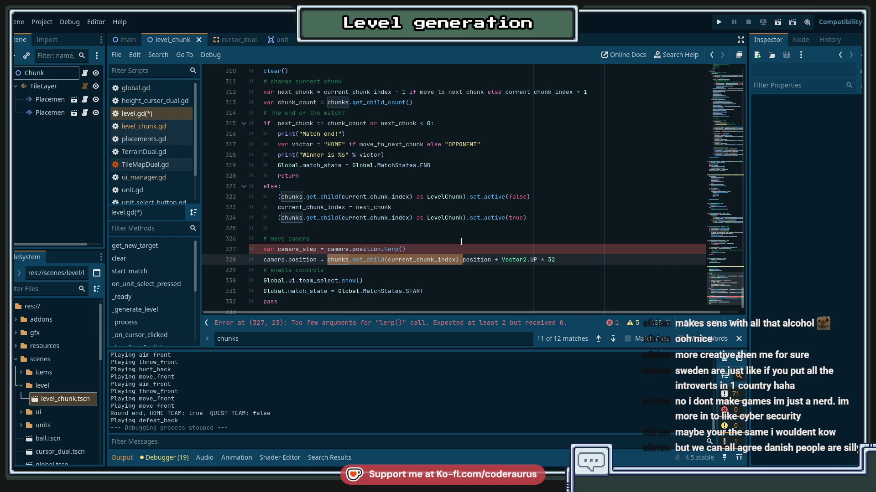
pyautogui.hotkey('ctrl', 'shift', 'Right')
pyautogui.hotkey('ctrl', 'c')
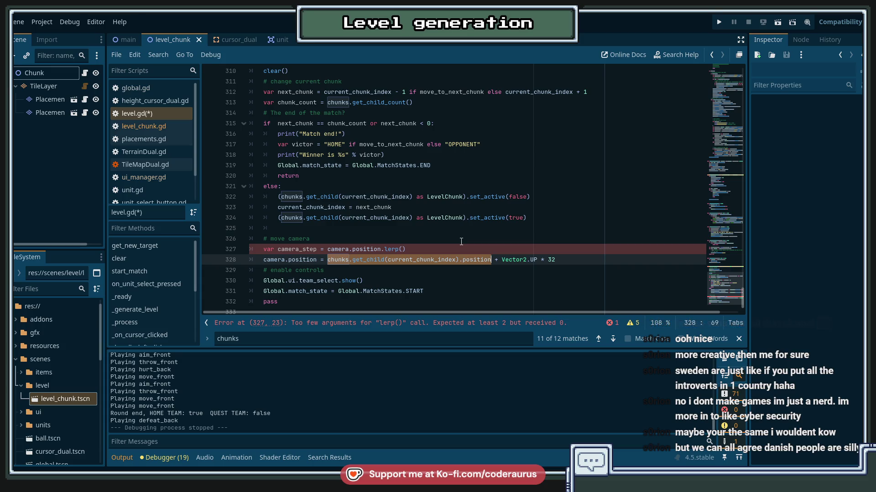
pyautogui.press('Up')
pyautogui.press('Left')
pyautogui.hotkey('ctrl', 'v')
pyautogui.write(', 0')
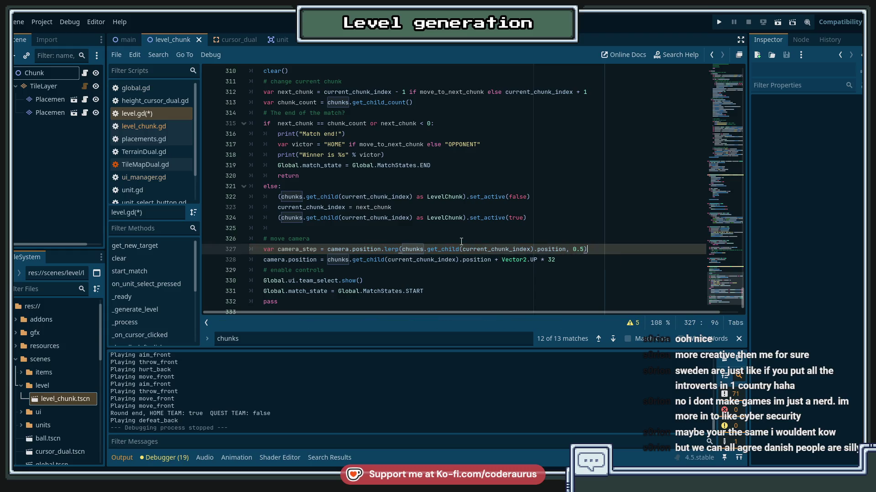
# Step: Replace the chunk position in the camera line with camera_step, then save and run the game
pyautogui.press('Down')
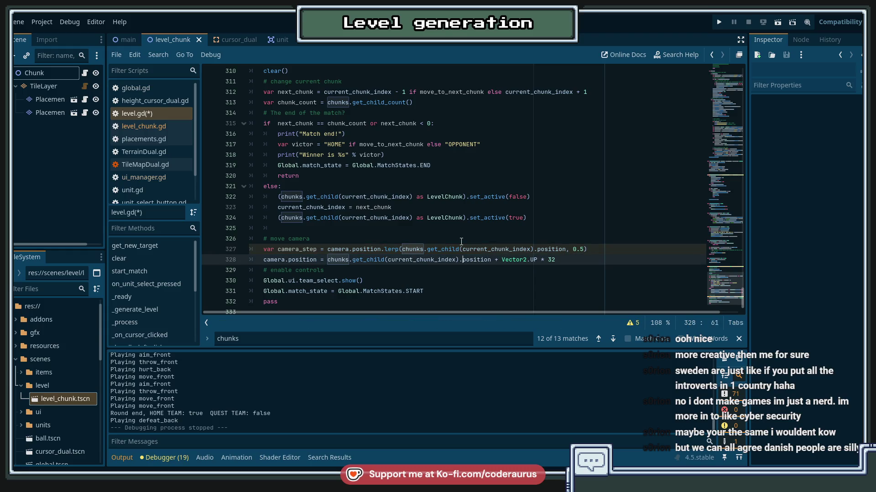
pyautogui.hotkey('ctrl', 'shift', 'Right')
pyautogui.hotkey('ctrl', 'shift', 'Right')
pyautogui.hotkey('ctrl', 'shift', 'Right')
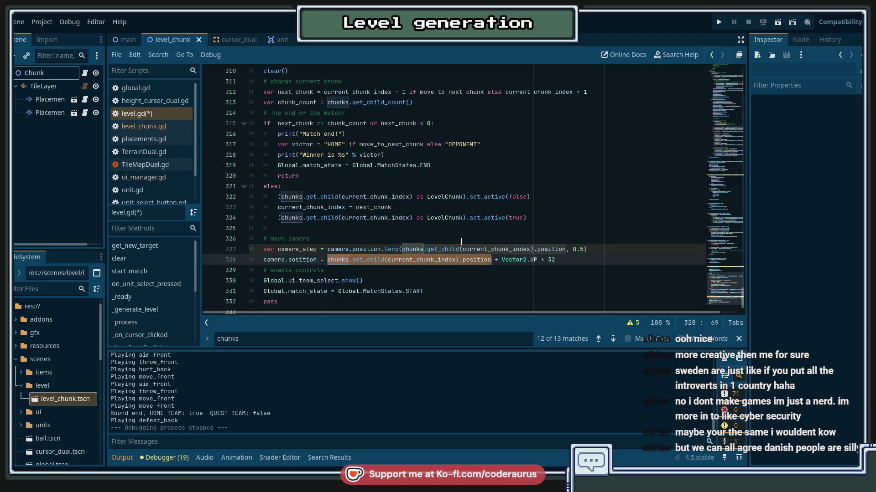
pyautogui.hotkey('ctrl', 'shift', 'Left')
pyautogui.hotkey('ctrl', 'shift', 'Left')
pyautogui.write('camera_')
pyautogui.press('Return')
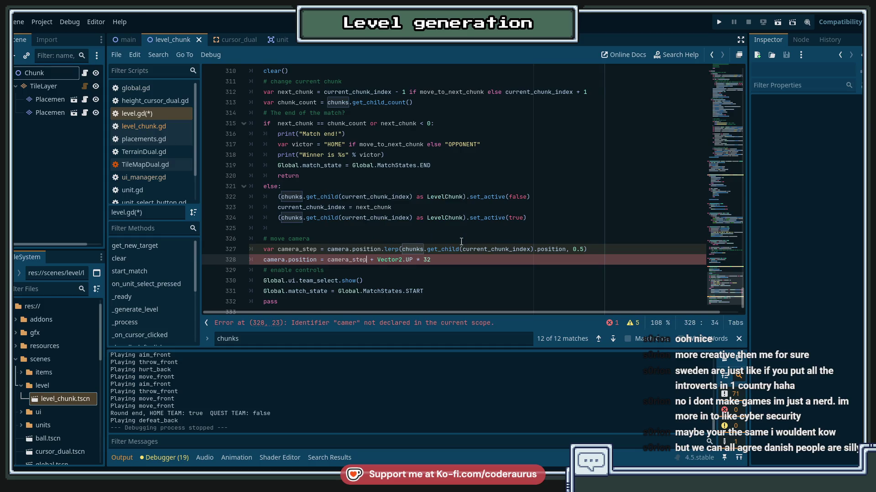
pyautogui.press('F5')
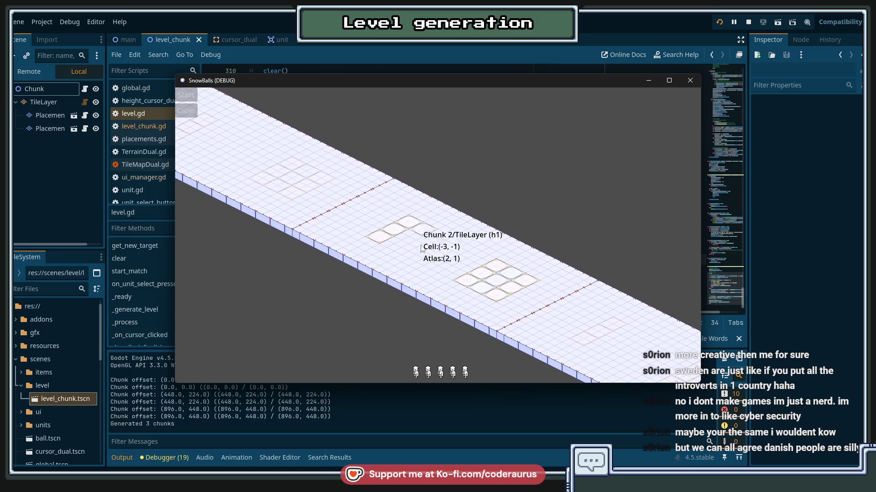
# Step: Place a unit, start the match to watch the camera stepping, then close the game window
pyautogui.click(496, 279)
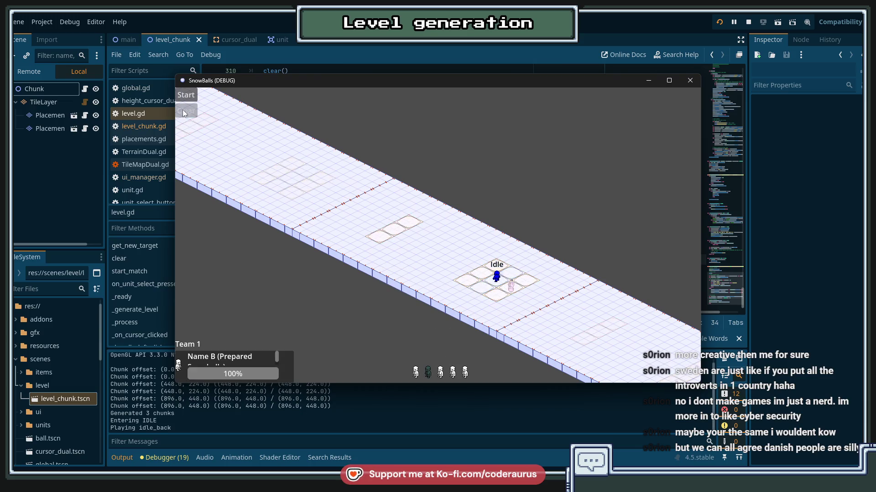
pyautogui.click(186, 95)
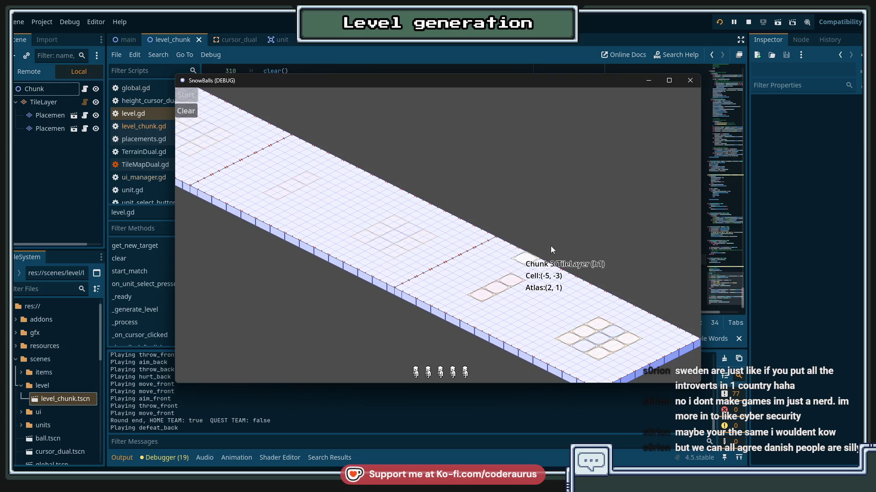
pyautogui.click(690, 80)
pyautogui.click(466, 272)
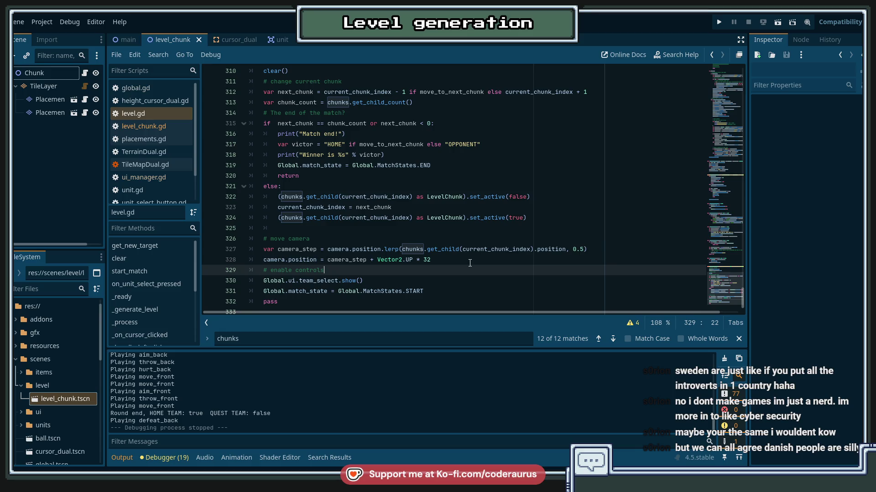
pyautogui.click(470, 264)
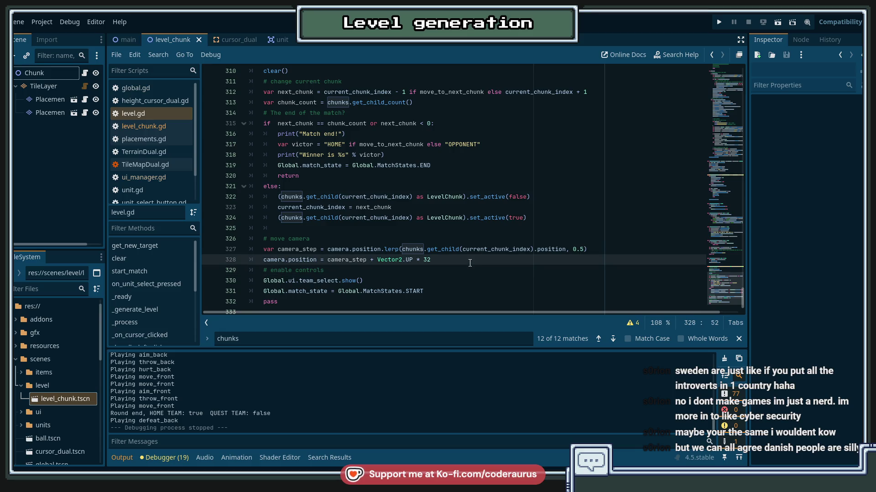
pyautogui.click(281, 197)
pyautogui.click(286, 167)
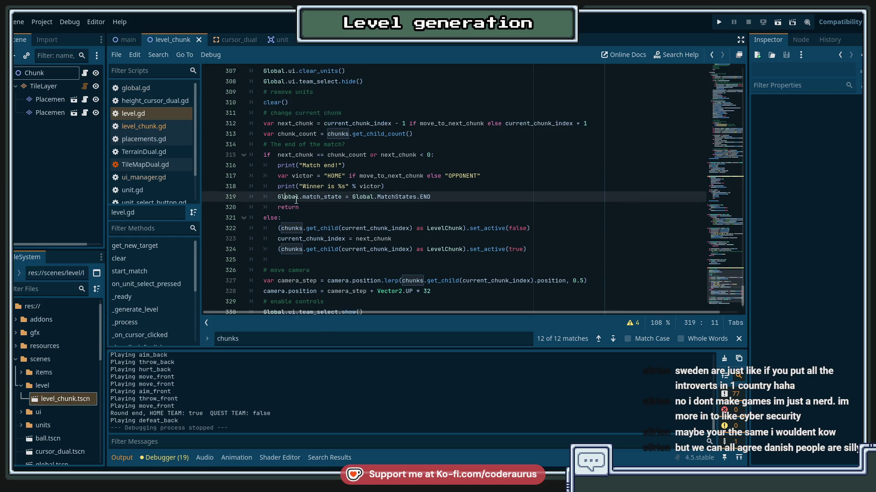
pyautogui.scroll(2, 313, 129)
pyautogui.scroll(-1, 321, 274)
pyautogui.tripleClick(283, 240)
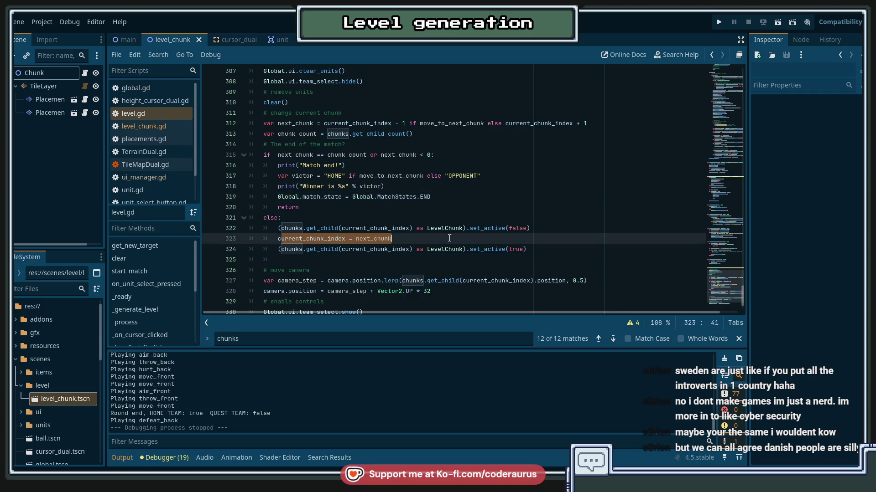
pyautogui.click(449, 238)
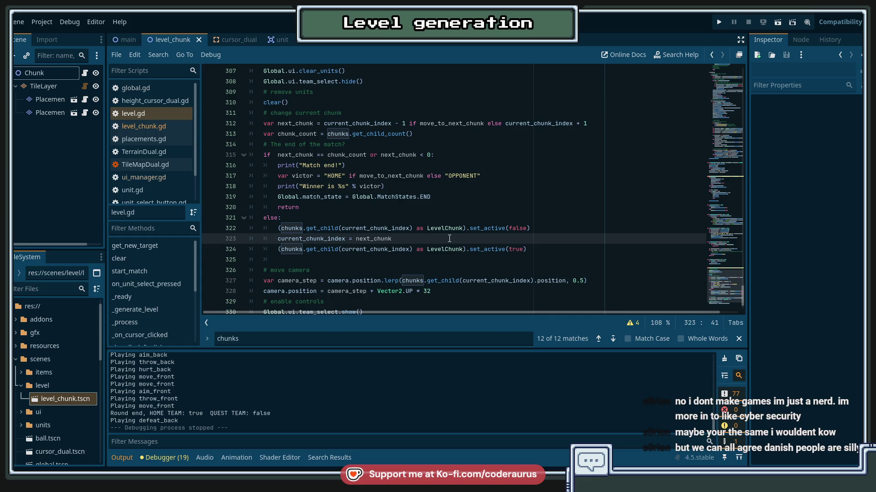
pyautogui.scroll(20, 449, 238)
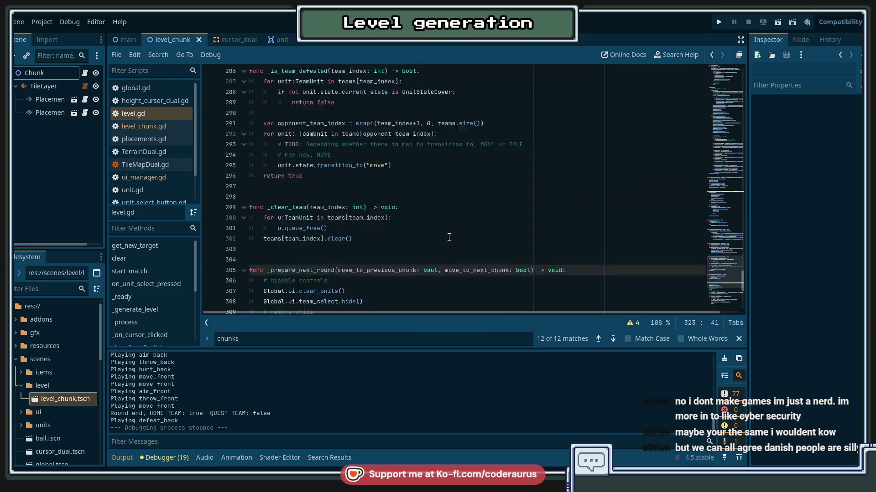
# Step: Insert 'var current_chunk_progress = float' above current_chunk_index and save
pyautogui.scroll(20, 457, 231)
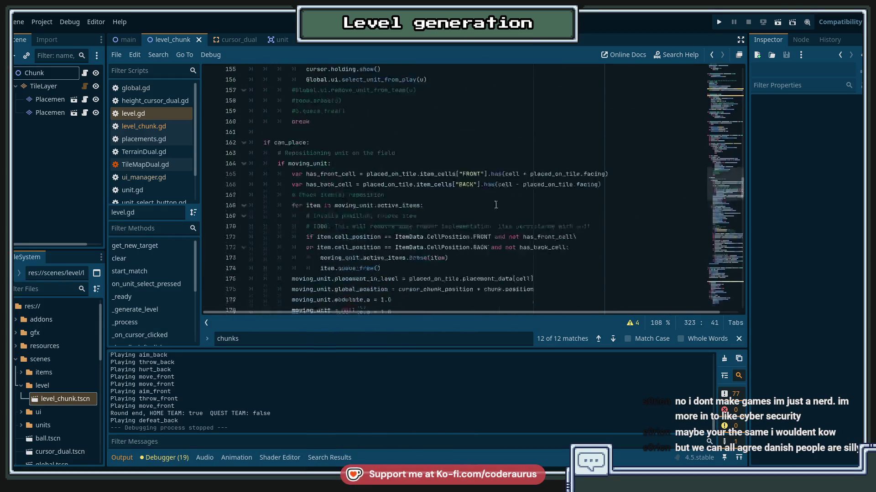
pyautogui.scroll(20, 478, 180)
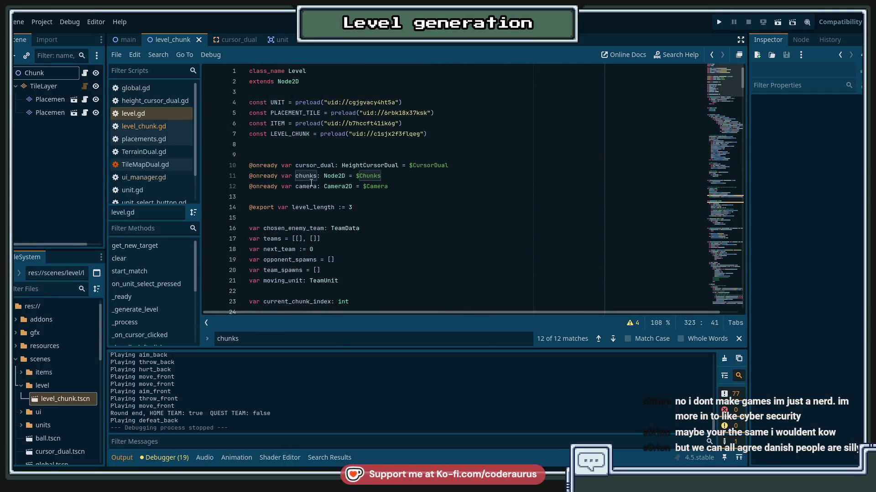
pyautogui.scroll(-4, 340, 196)
pyautogui.click(299, 176)
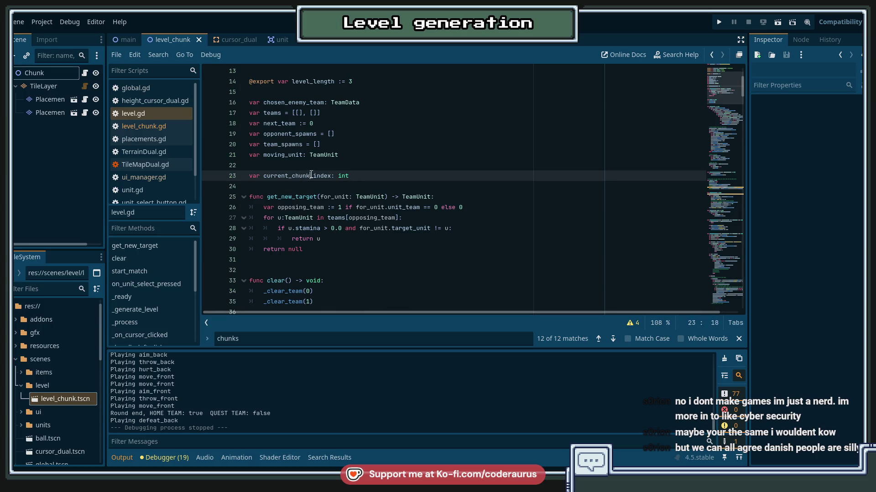
pyautogui.click(347, 176)
pyautogui.doubleClick(331, 179)
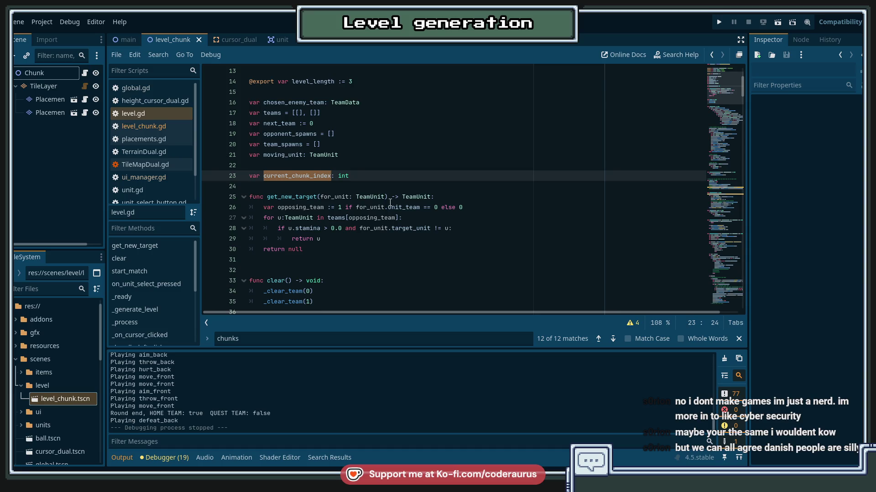
pyautogui.press('Up')
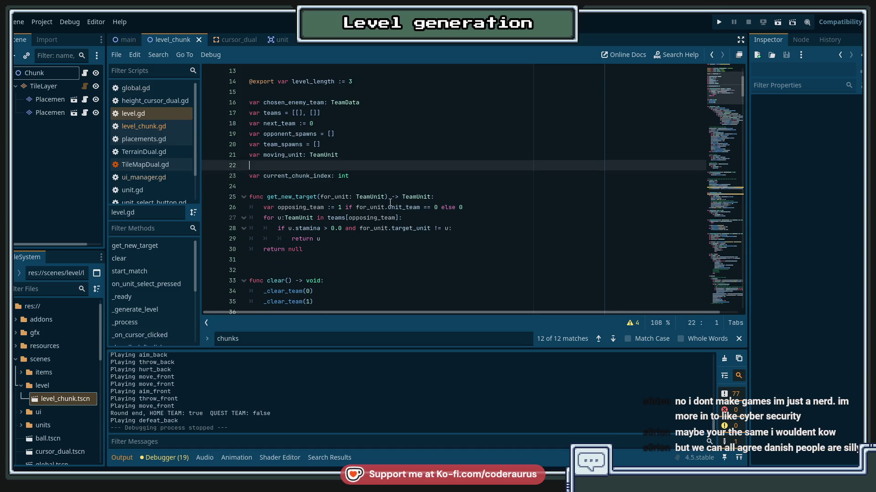
pyautogui.press('Return')
pyautogui.write('var cu')
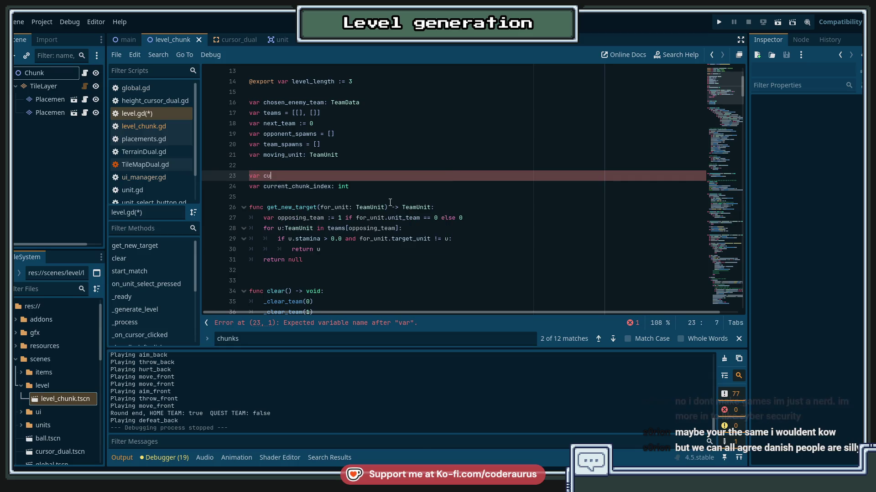
pyautogui.write('rrent_hc')
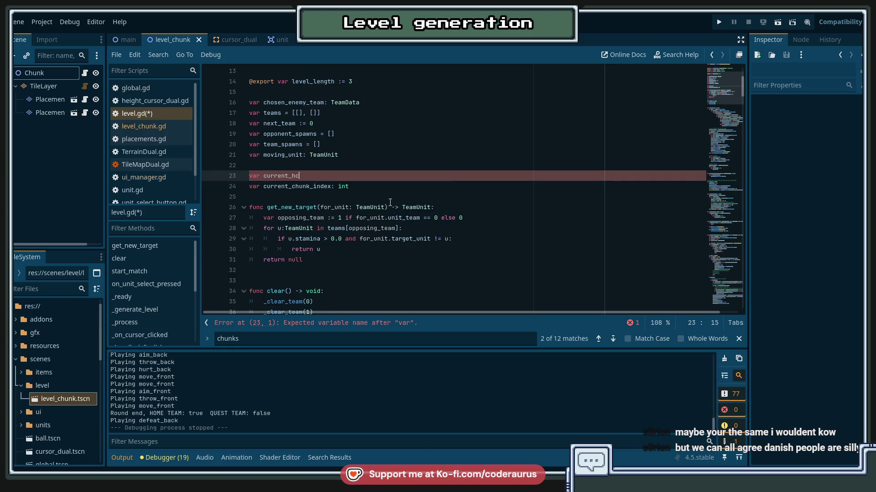
pyautogui.press('BackSpace')
pyautogui.press('BackSpace')
pyautogui.write('chunk_pr')
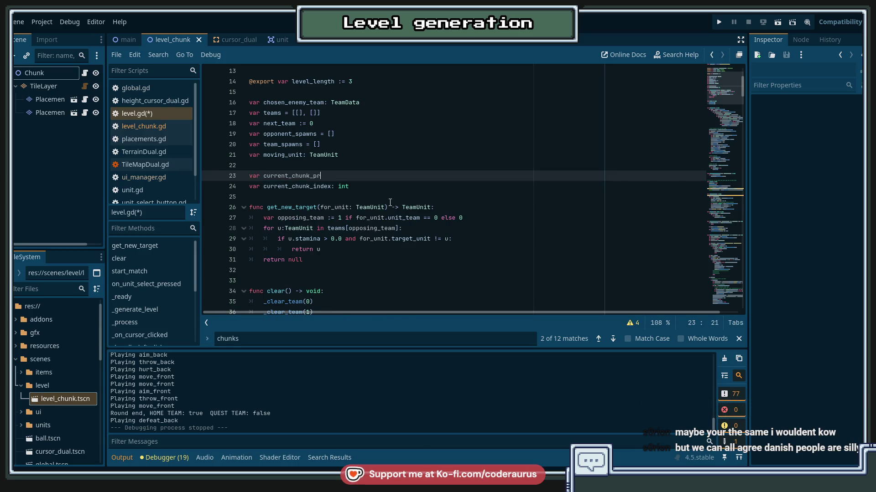
pyautogui.write('ogress = ')
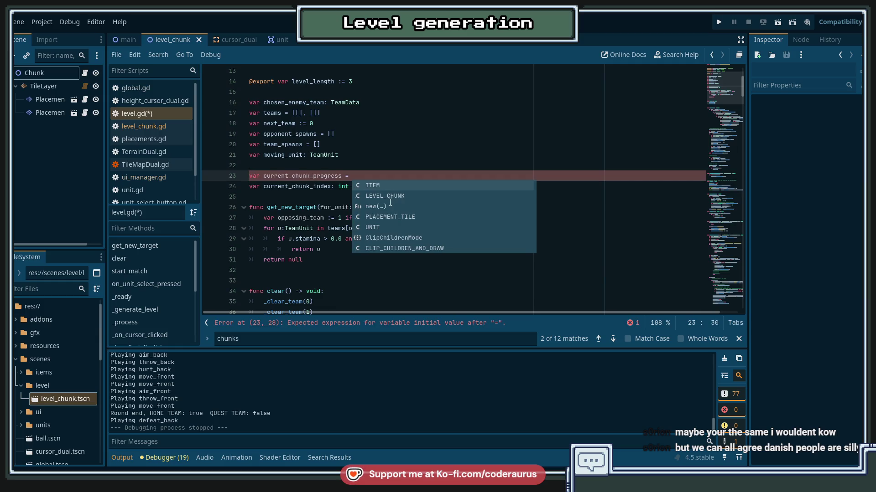
pyautogui.write('float')
pyautogui.hotkey('ctrl', 's')
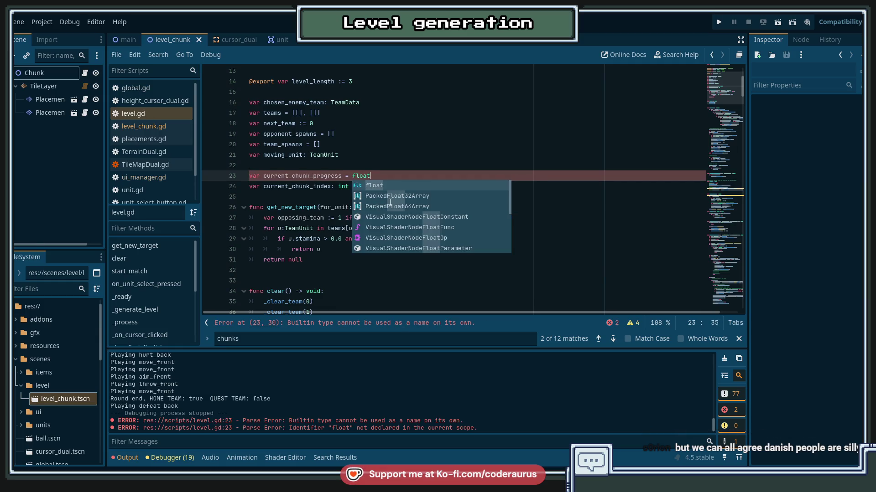
# Step: Change the '=' to ':' so the declaration reads 'var current_chunk_progress: float'
pyautogui.click(345, 123)
pyautogui.doubleClick(315, 176)
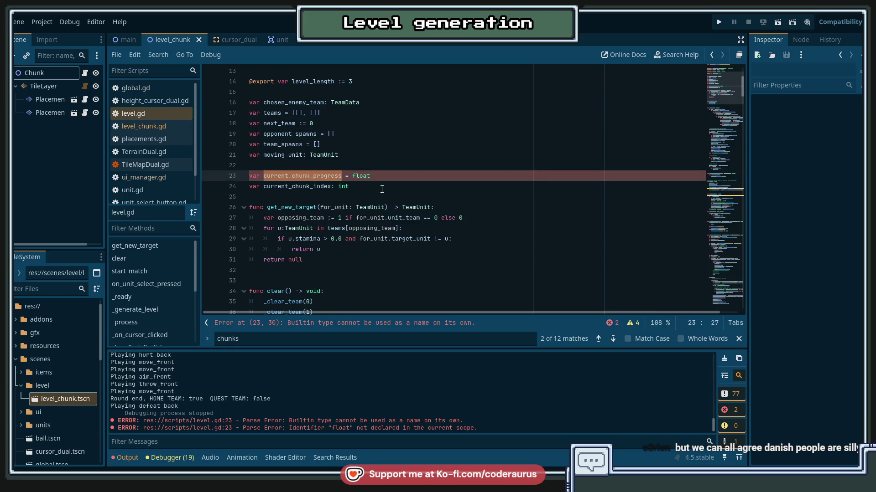
pyautogui.press('Right')
pyautogui.press('Right')
pyautogui.press('Right')
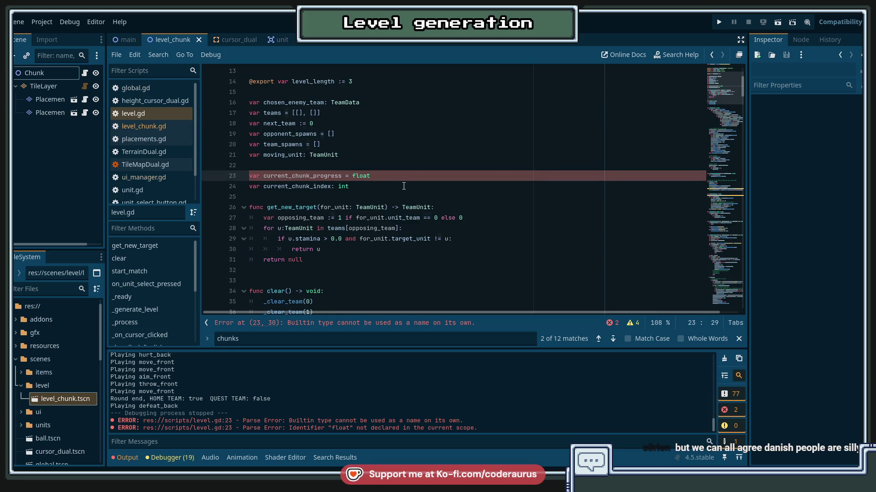
pyautogui.press('BackSpace')
pyautogui.press('BackSpace')
pyautogui.write(':')
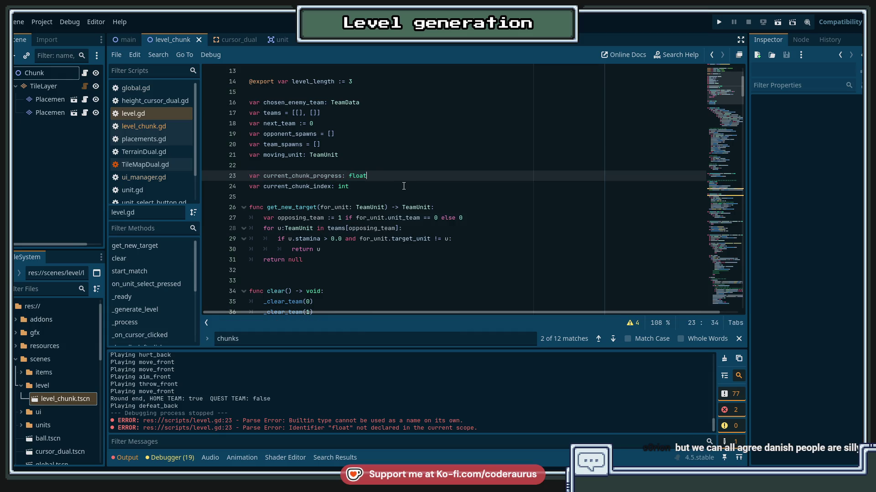
# Step: Search the script for uses of current_chunk_index
pyautogui.doubleClick(313, 176)
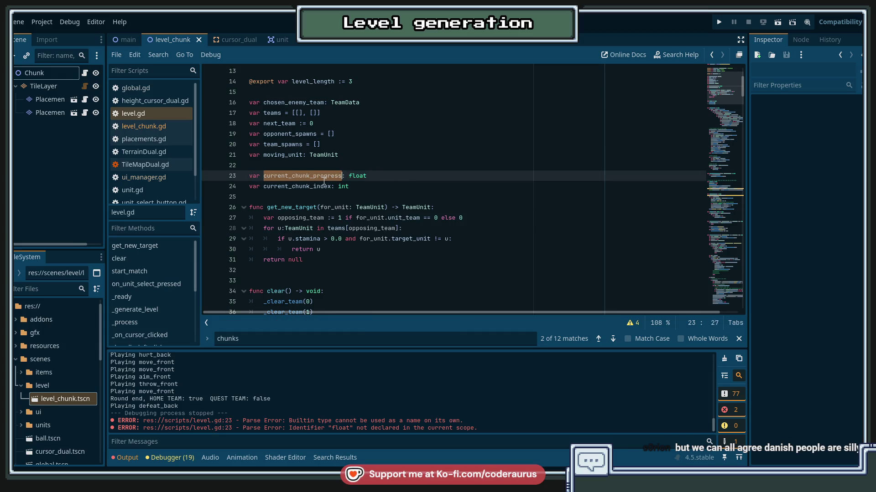
pyautogui.doubleClick(310, 187)
pyautogui.hotkey('ctrl', 'f')
pyautogui.press('Escape')
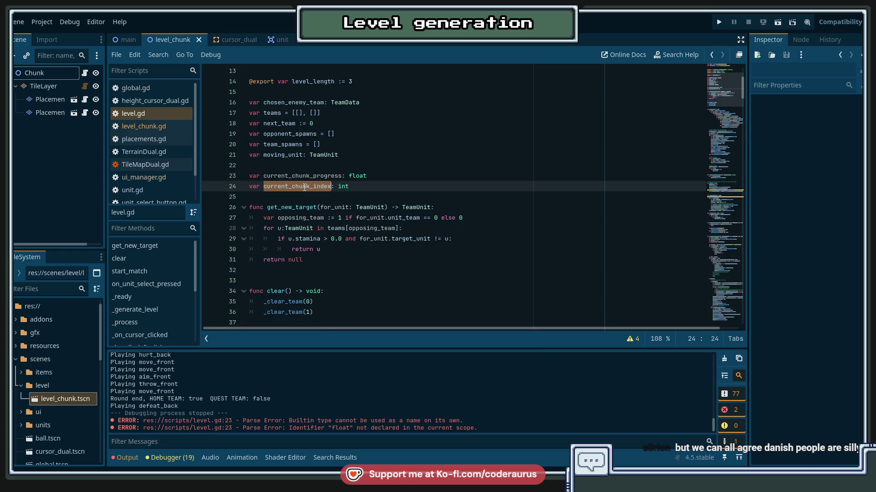
pyautogui.hotkey('ctrl', 'f')
# Step: Jump to the current_chunk_index assignment in _generate_level, then undo a half-typed line there
pyautogui.press('Return')
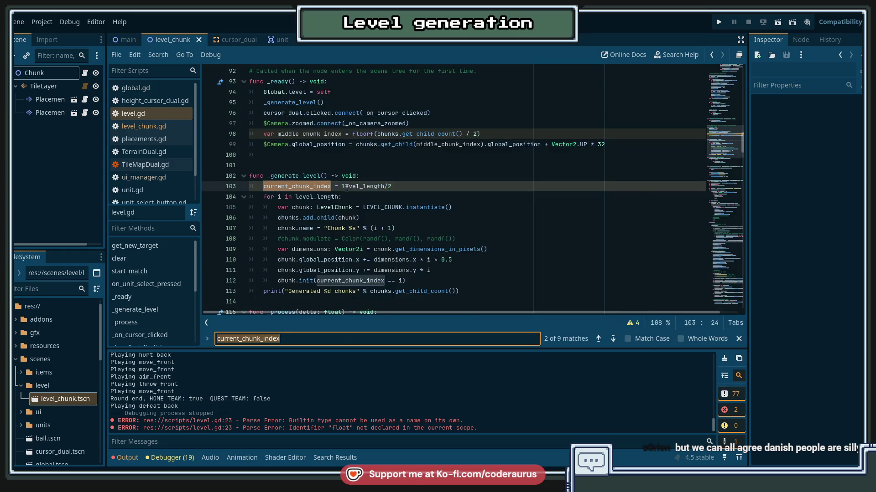
pyautogui.click(351, 207)
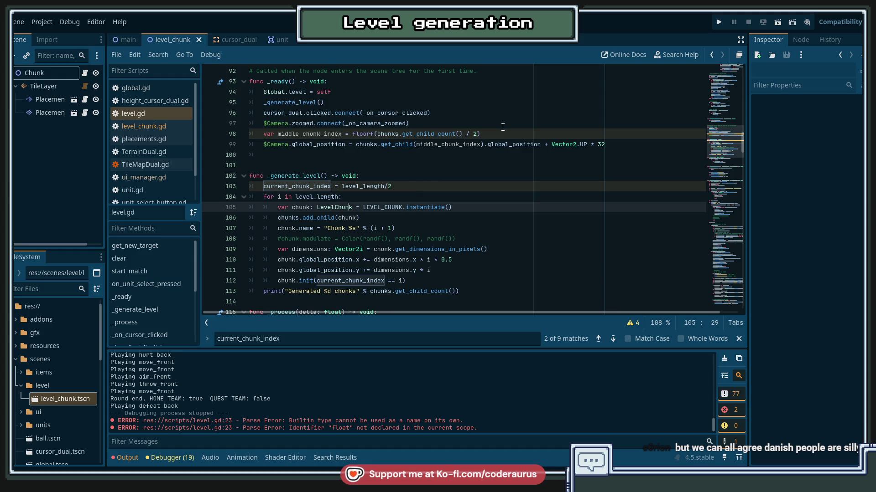
pyautogui.scroll(-1, 404, 128)
pyautogui.click(288, 155)
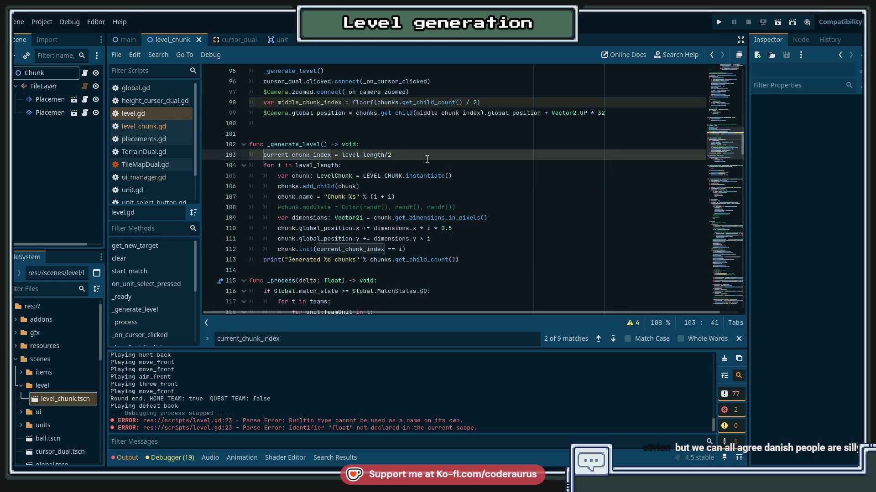
pyautogui.press('Return')
pyautogui.write('current_chunk_progress =')
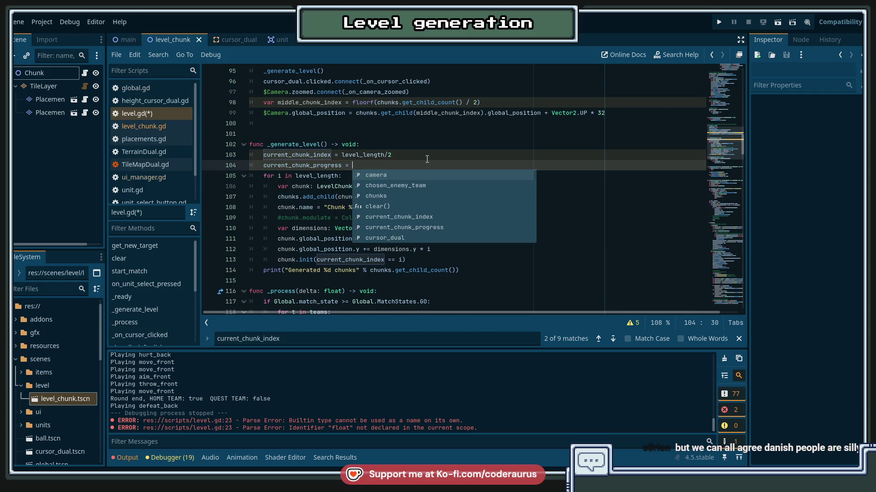
pyautogui.hotkey('ctrl', 'z')
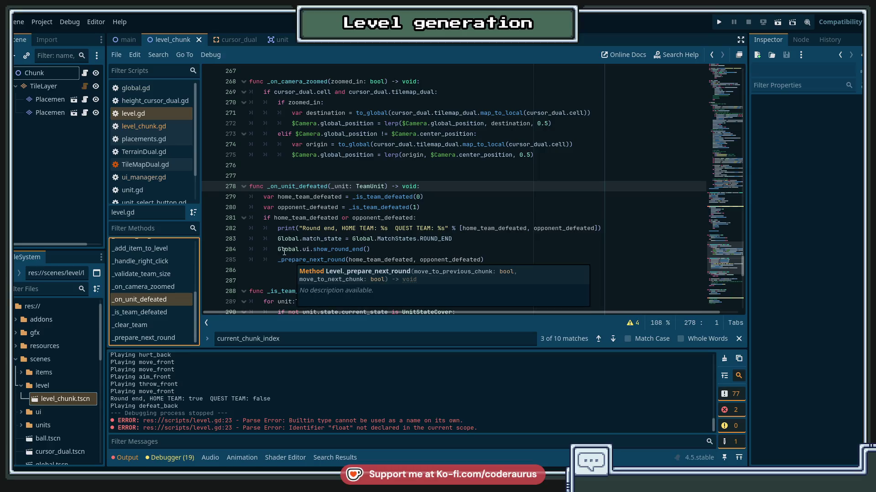
# Step: Move into _prepare_next_round and select the 1 subtracted from current_chunk_index in next_chunk
pyautogui.click(284, 251)
pyautogui.doubleClick(302, 258)
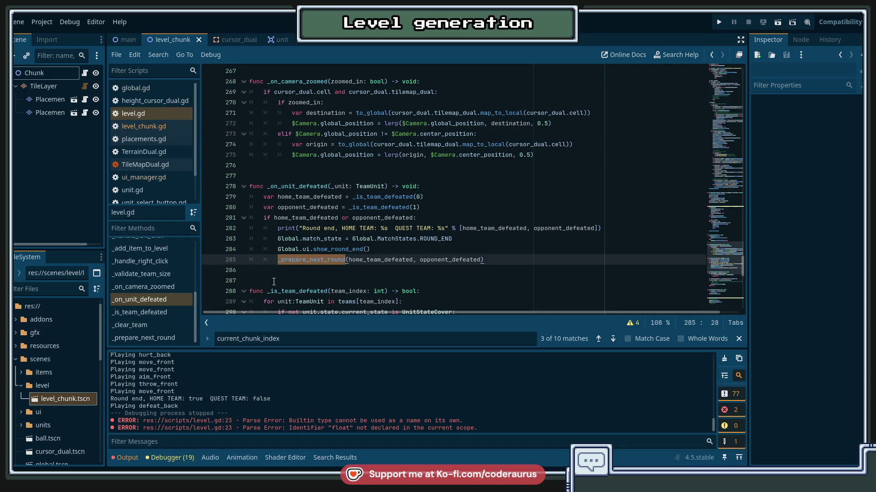
pyautogui.scroll(-4, 274, 281)
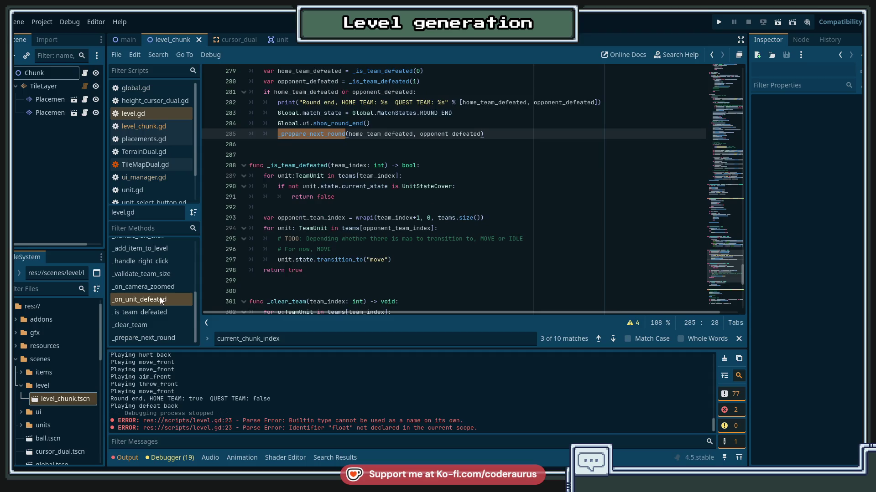
pyautogui.scroll(-11, 331, 182)
pyautogui.click(331, 166)
pyautogui.scroll(2, 331, 166)
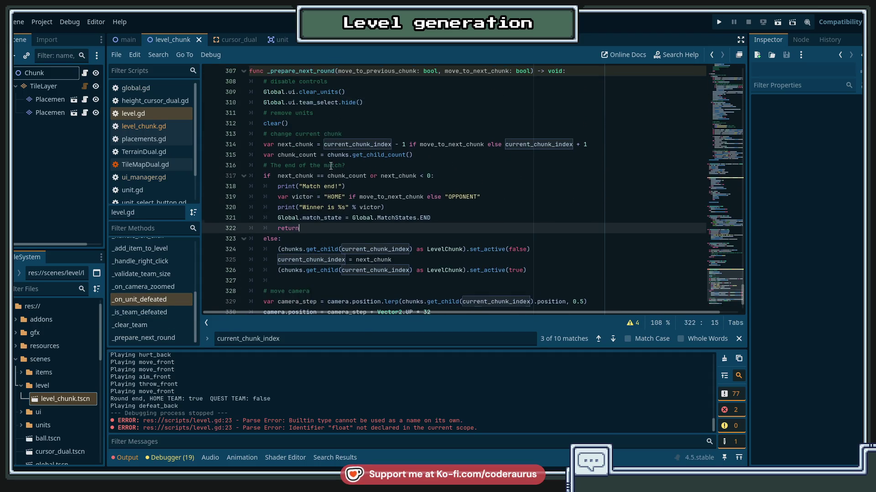
pyautogui.doubleClick(292, 154)
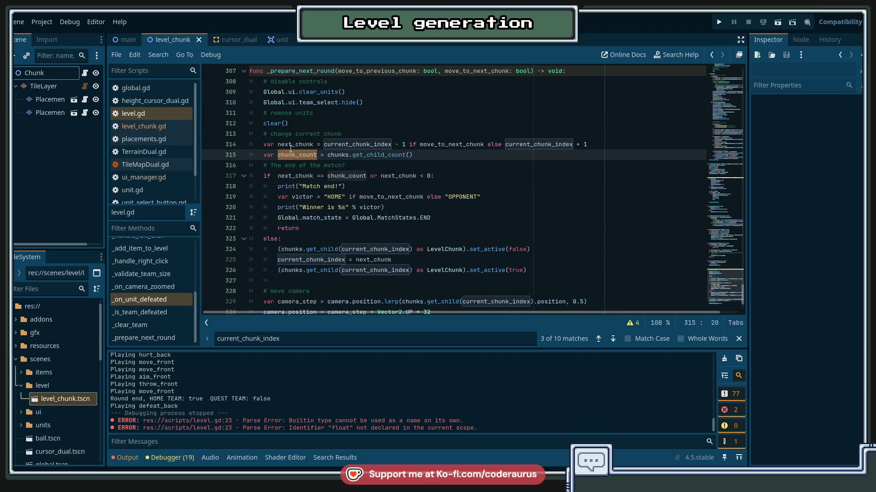
pyautogui.scroll(1, 402, 174)
pyautogui.click(403, 176)
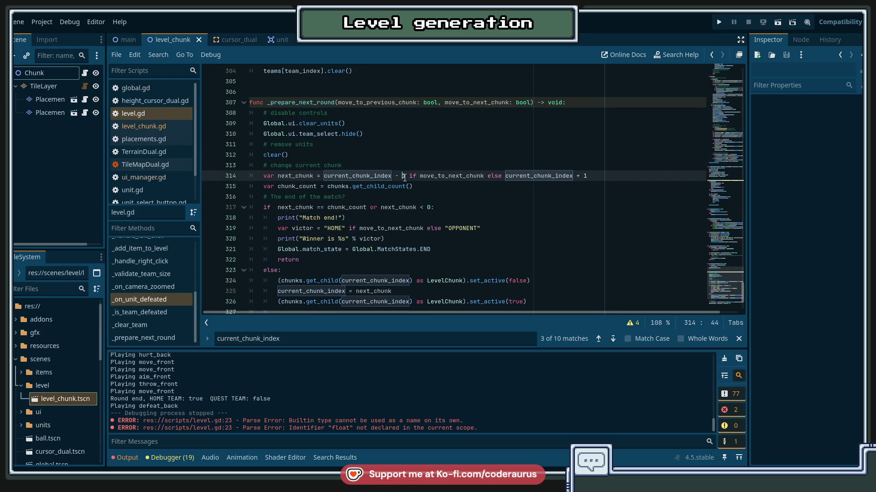
pyautogui.doubleClick(403, 176)
# Step: Change both next_chunk offsets on line 314 from 1 to 0.5
pyautogui.write('0.5')
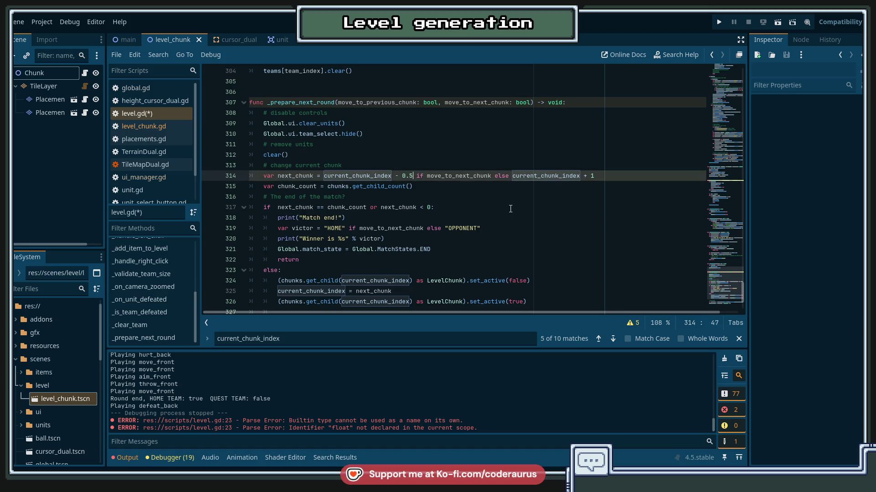
pyautogui.press('End')
pyautogui.hotkey('shift', 'Left')
pyautogui.write('0.5')
# Step: Review current_chunk_index and next_chunk uses down to the chunk switch, stopping on the empty line after it
pyautogui.press('F3')
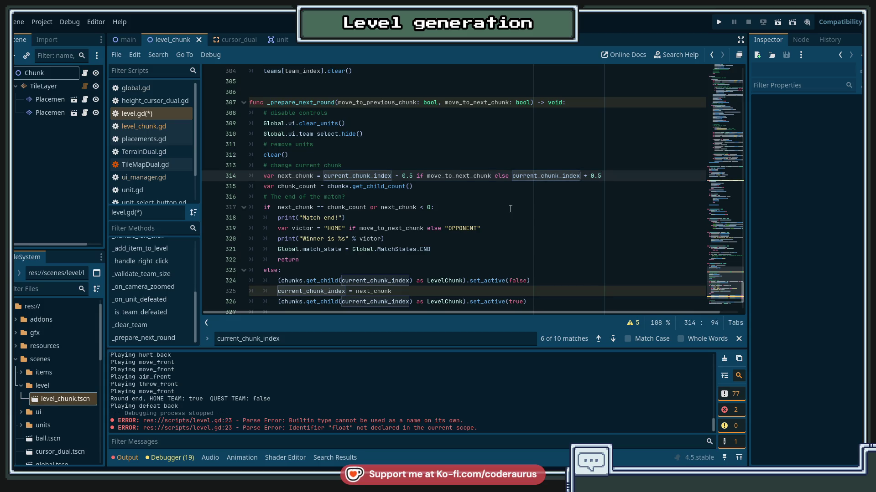
pyautogui.press('Down')
pyautogui.press('Down')
pyautogui.press('Down')
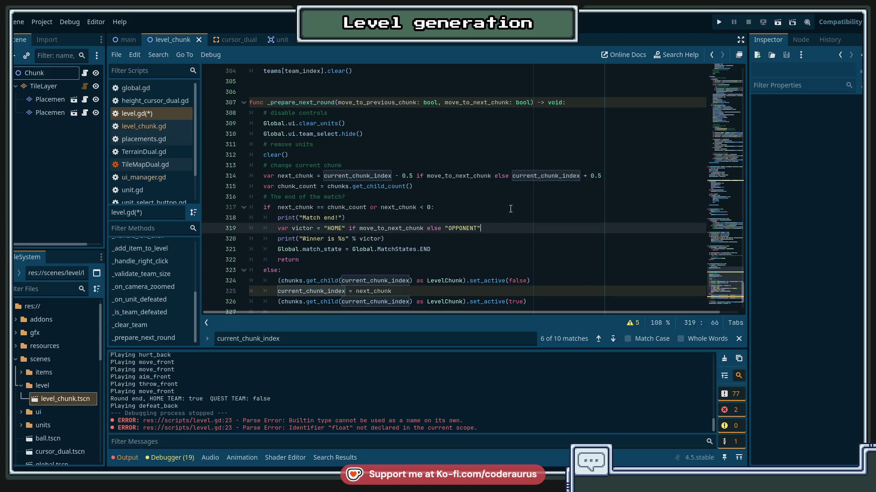
pyautogui.press('Down')
pyautogui.press('Down')
pyautogui.scroll(-2, 452, 211)
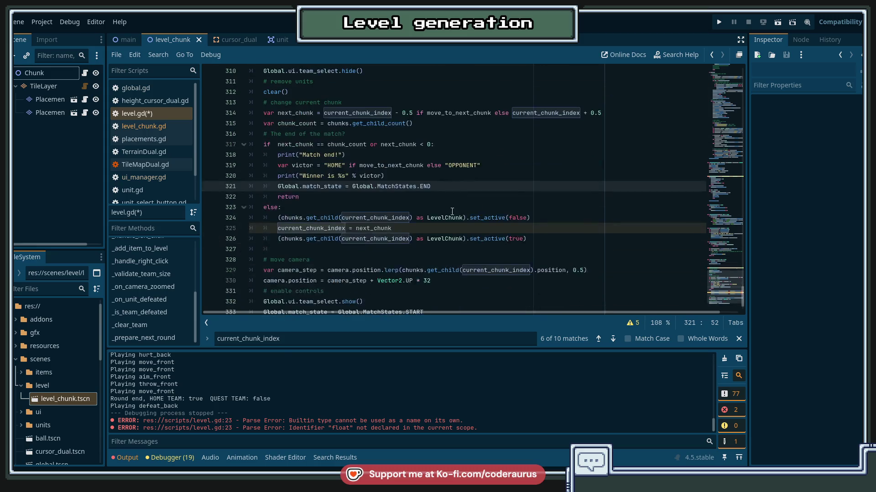
pyautogui.click(374, 230)
pyautogui.doubleClick(312, 228)
pyautogui.scroll(1, 445, 204)
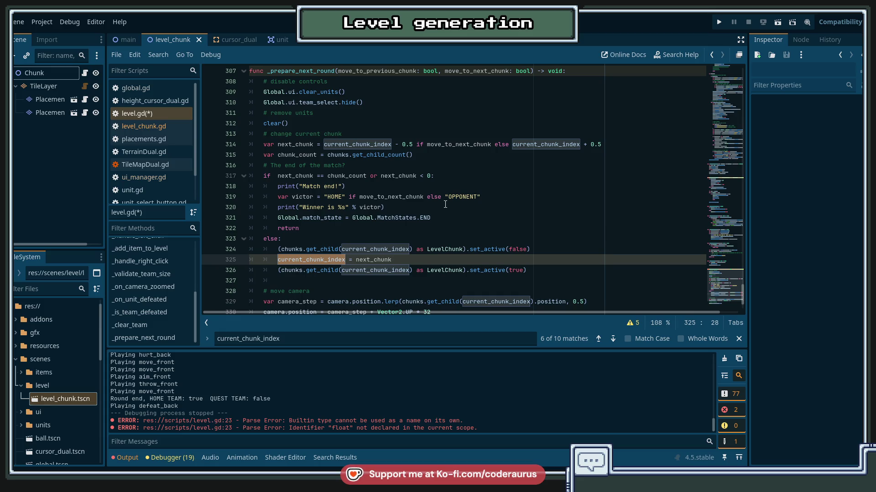
pyautogui.doubleClick(290, 145)
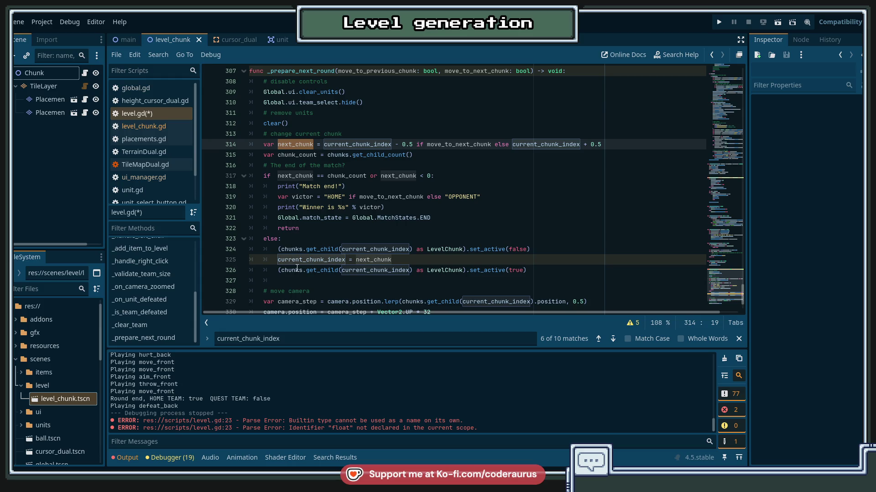
pyautogui.scroll(-1, 299, 282)
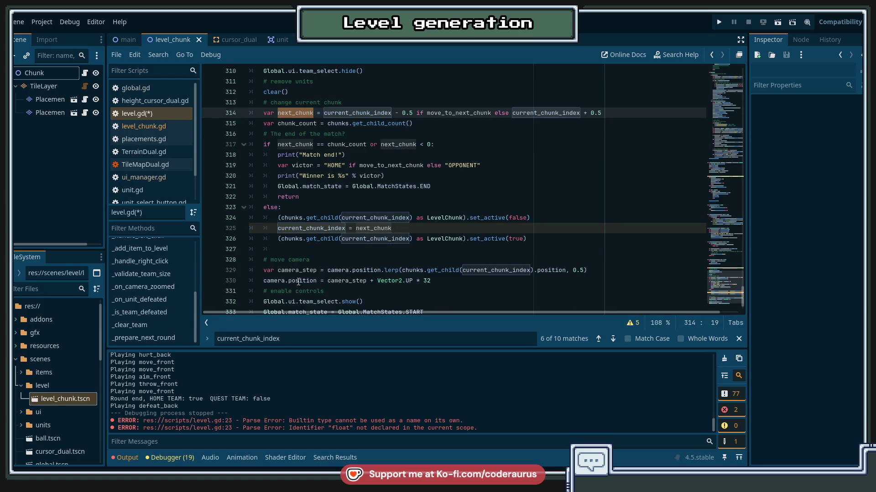
pyautogui.click(298, 248)
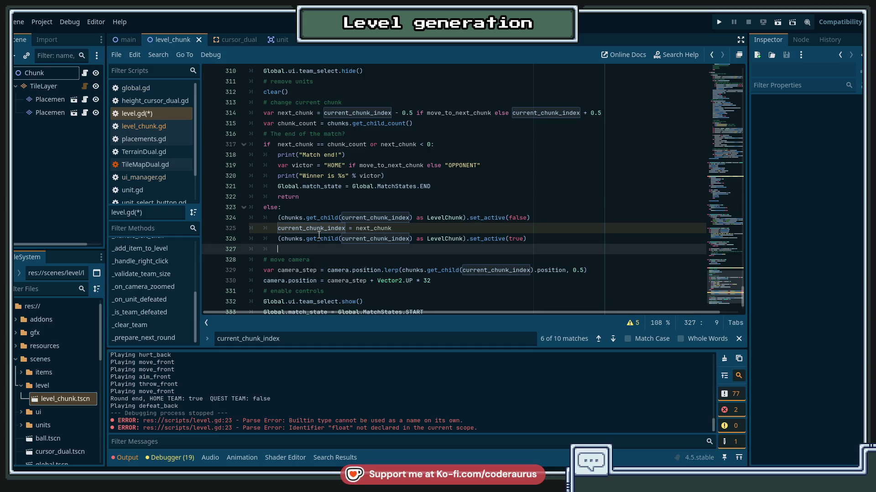
# Step: Add the line current_chunk_progress = next_chunk after the chunk switch, using autocomplete
pyautogui.write('chunk')
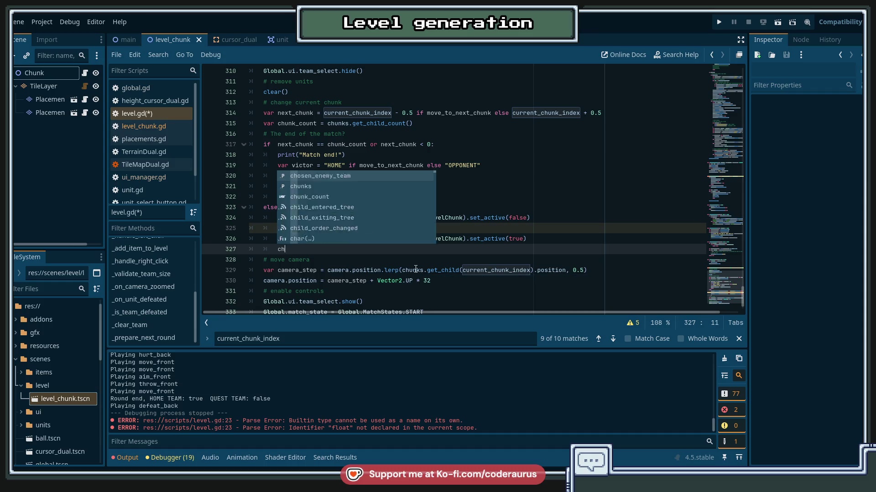
pyautogui.press('Down')
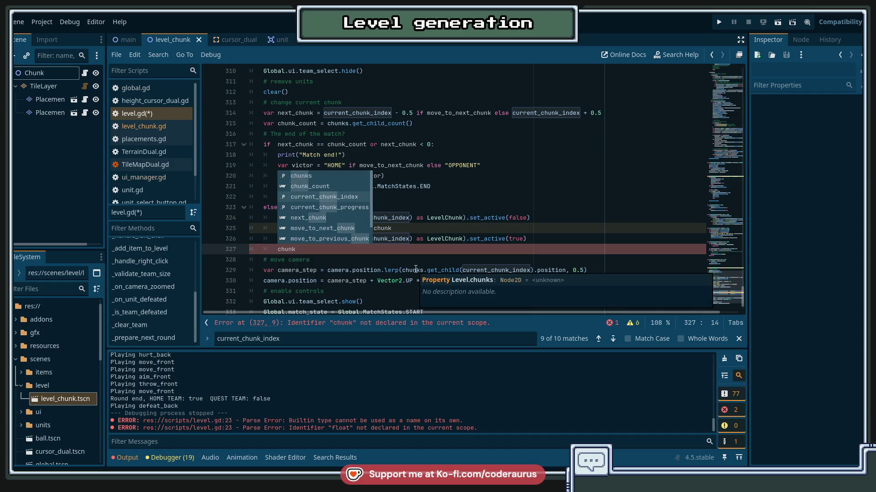
pyautogui.press('Return')
pyautogui.write('= next')
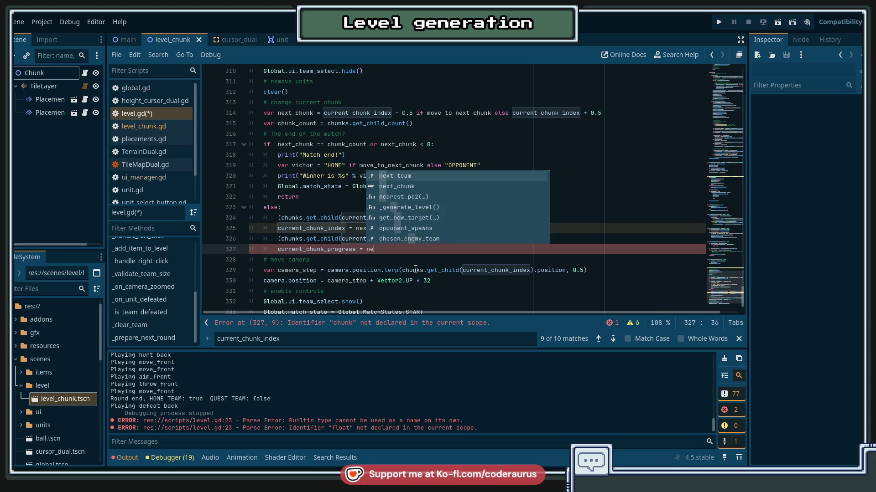
pyautogui.press('Down')
pyautogui.press('Return')
# Step: Insert a new empty line below the else: line
pyautogui.press('Up')
pyautogui.press('Up')
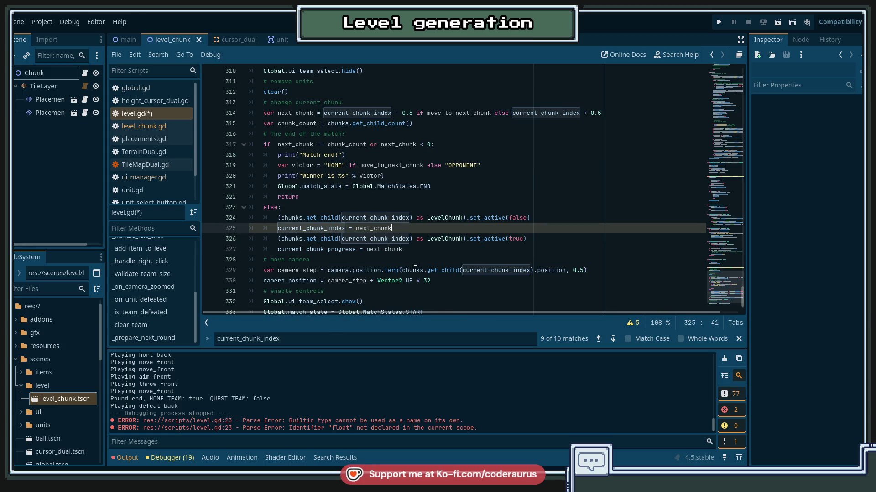
pyautogui.press('Down')
pyautogui.press('Up')
pyautogui.press('Up')
pyautogui.press('Up')
pyautogui.press('Return')
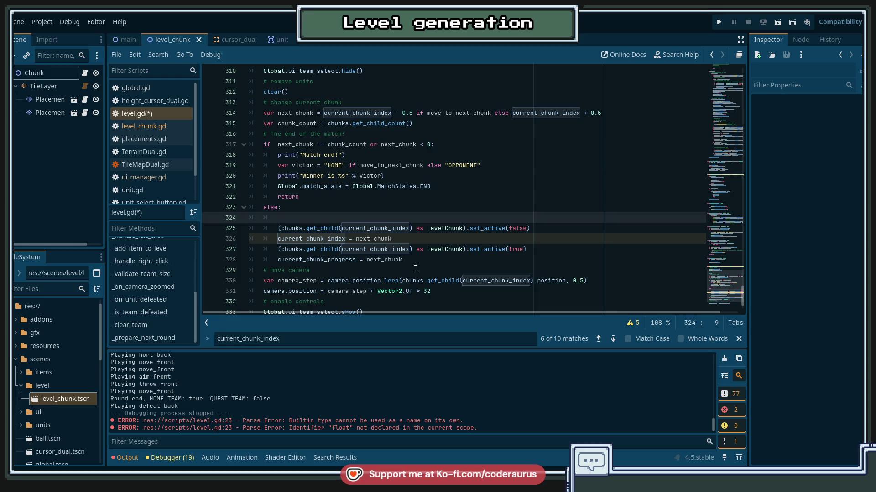
# Step: Remove the stray empty line and open a fresh indented line under else:
pyautogui.press('BackSpace')
pyautogui.press('BackSpace')
pyautogui.press('Down')
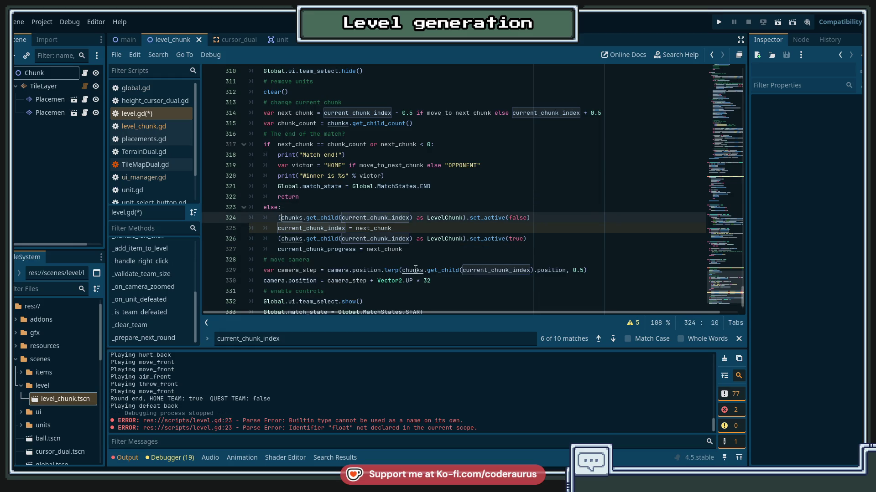
pyautogui.press('Down')
pyautogui.press('End')
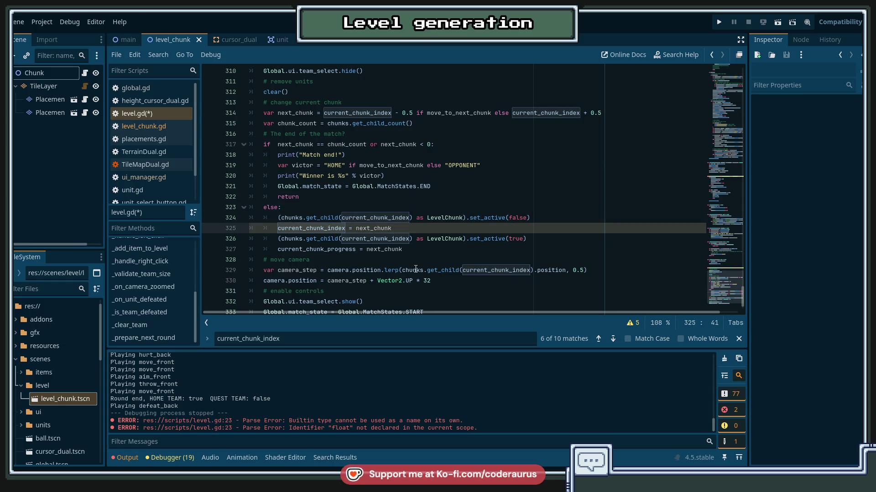
pyautogui.press('Up')
pyautogui.press('Up')
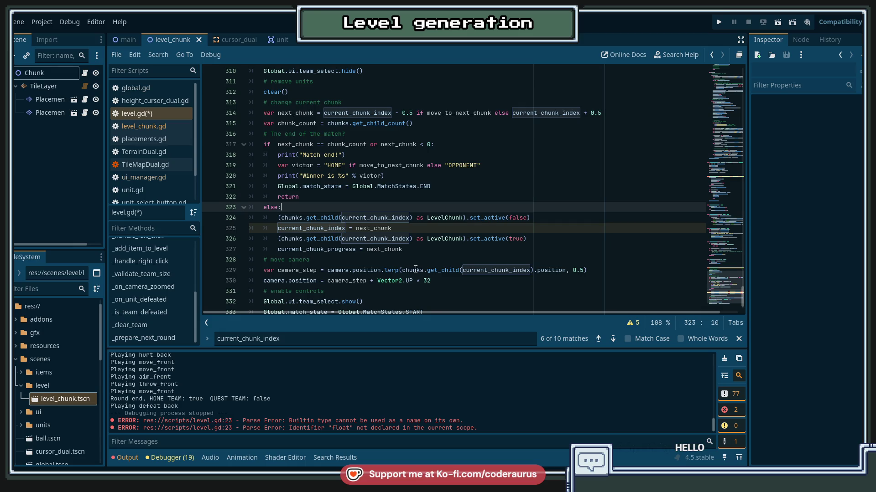
pyautogui.press('Return')
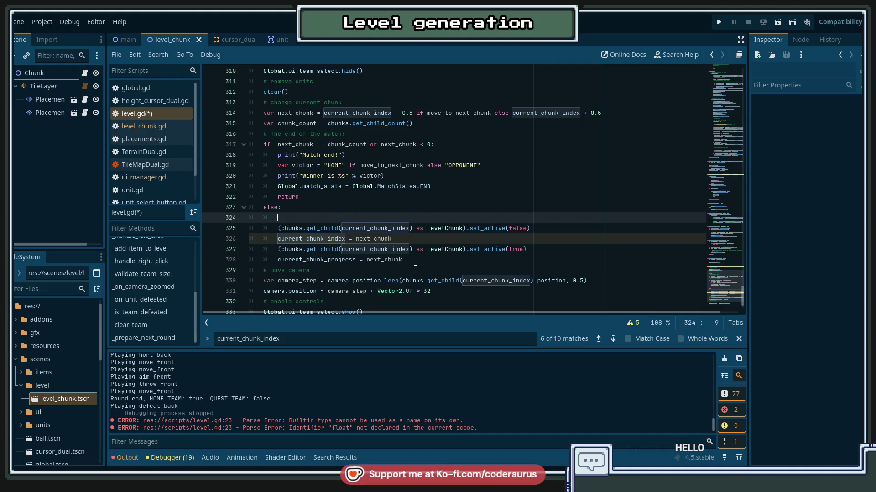
# Step: Write the condition if next_chunk != current_chunk_index with autocomplete
pyautogui.write('if ne')
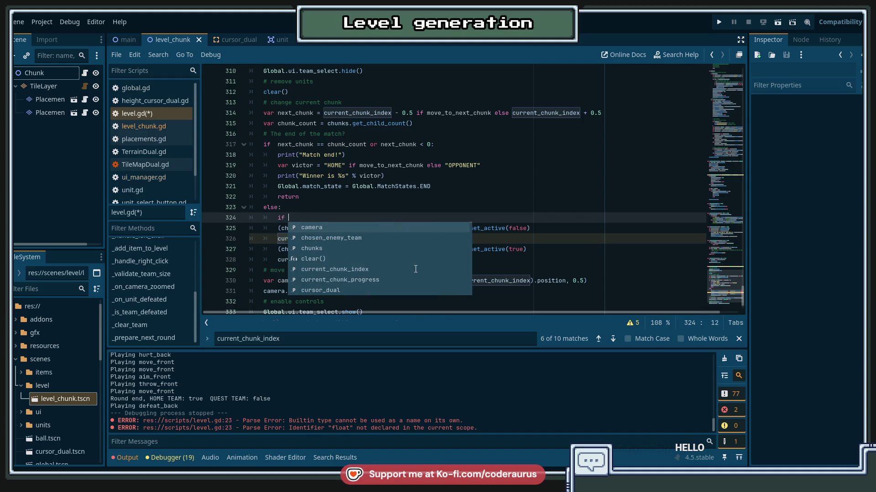
pyautogui.press('Down')
pyautogui.press('Return')
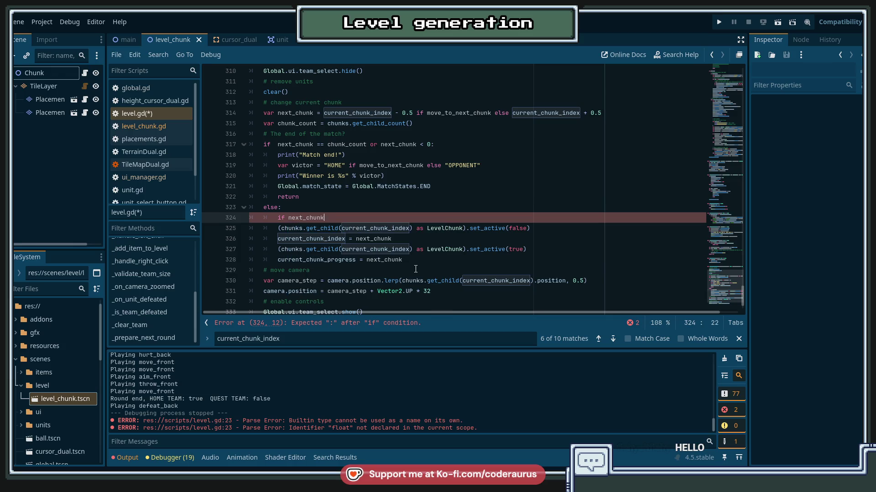
pyautogui.write(' != ')
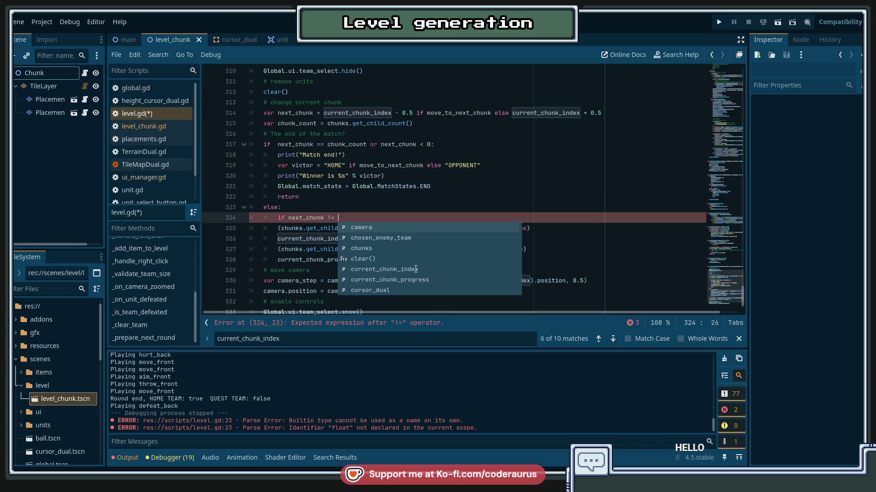
pyautogui.write('curren')
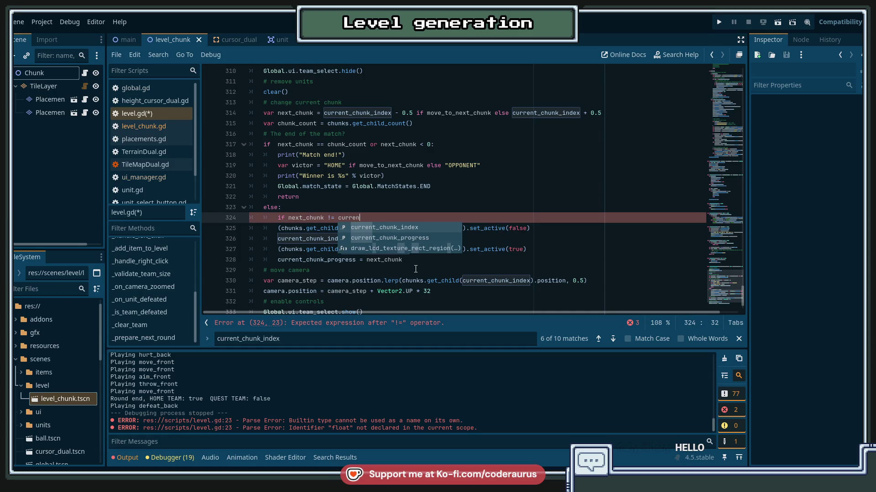
pyautogui.press('Return')
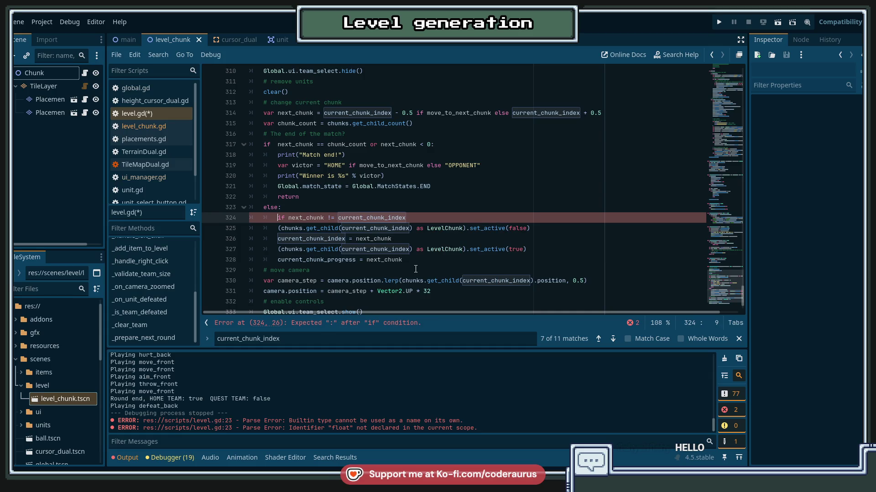
# Step: Wrap next_chunk in floori() and end the if line with a colon
pyautogui.press('Right')
pyautogui.hotkey('ctrl', 'shift', 'Right')
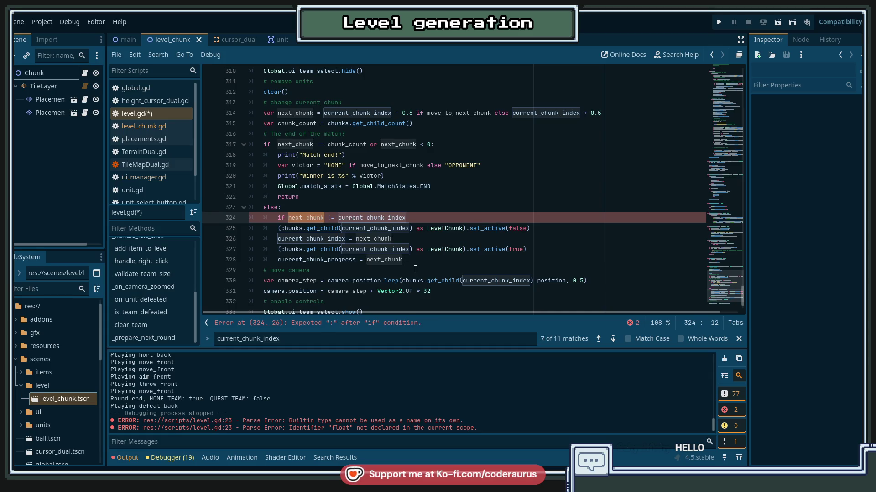
pyautogui.write('(')
pyautogui.hotkey('ctrl', 'Left')
pyautogui.hotkey('ctrl', 'Left')
pyautogui.write('flo')
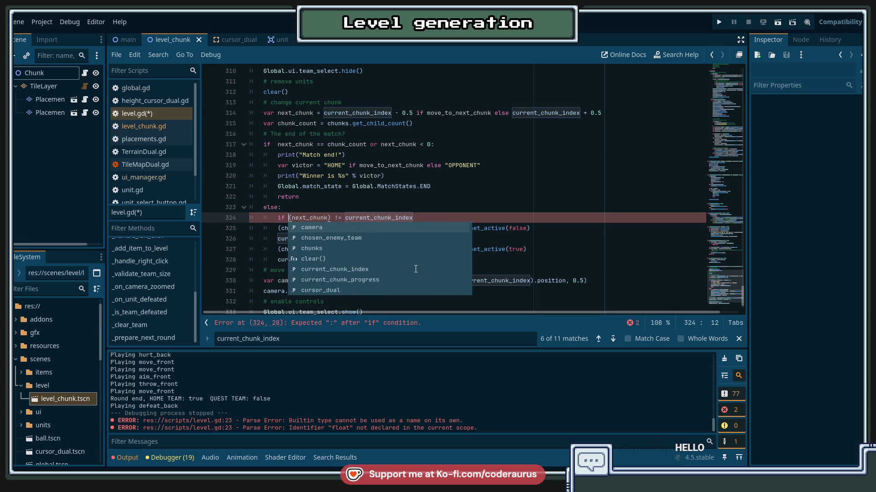
pyautogui.press('Down')
pyautogui.press('Down')
pyautogui.press('Down')
pyautogui.press('Return')
pyautogui.press('End')
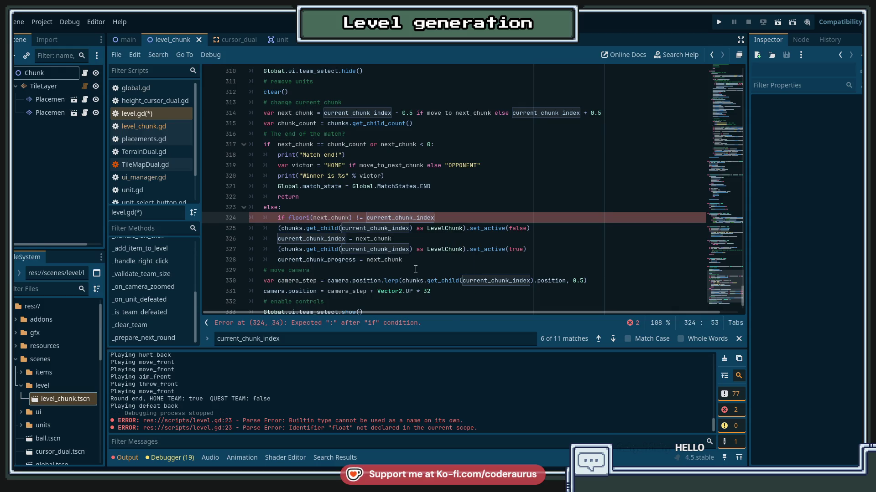
pyautogui.write(':')
# Step: Indent the three chunk-switch lines under the new if and save level.gd
pyautogui.press('Down')
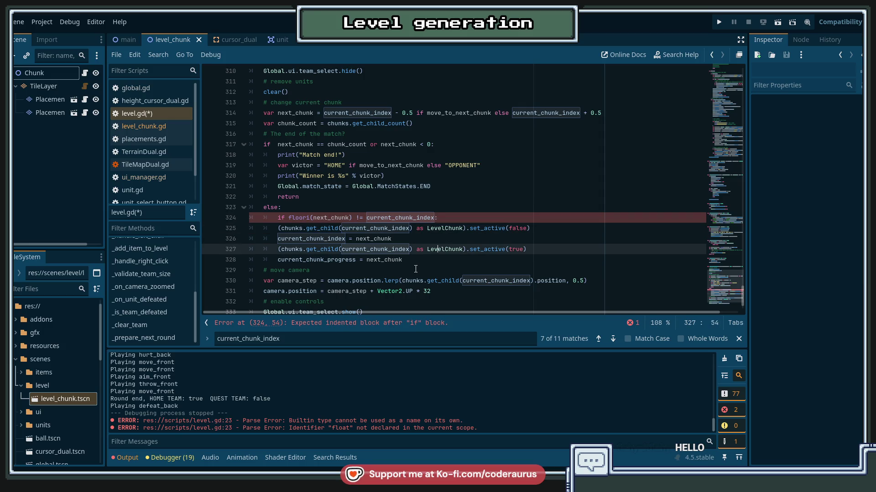
pyautogui.hotkey('shift', 'Down')
pyautogui.hotkey('shift', 'Down')
pyautogui.press('Tab')
pyautogui.hotkey('ctrl', 's')
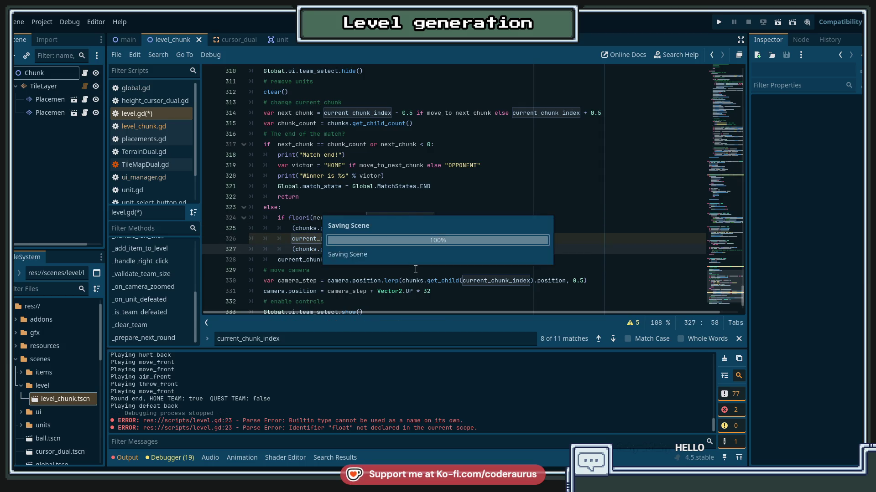
pyautogui.press('Up')
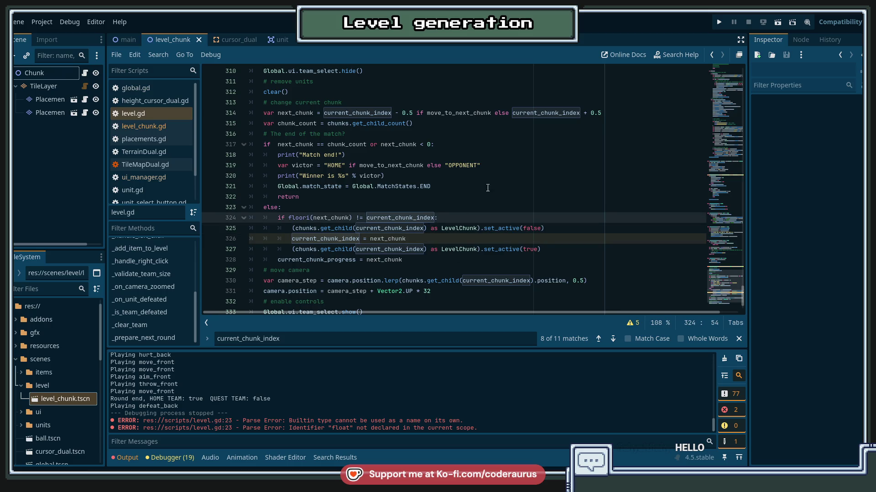
pyautogui.click(461, 187)
pyautogui.scroll(-2, 446, 201)
pyautogui.click(433, 217)
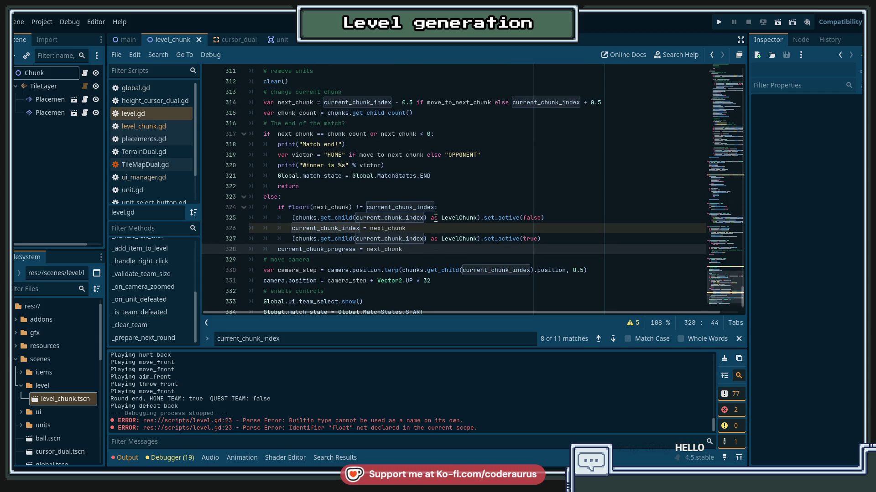
pyautogui.scroll(1, 434, 217)
pyautogui.scroll(-1, 441, 214)
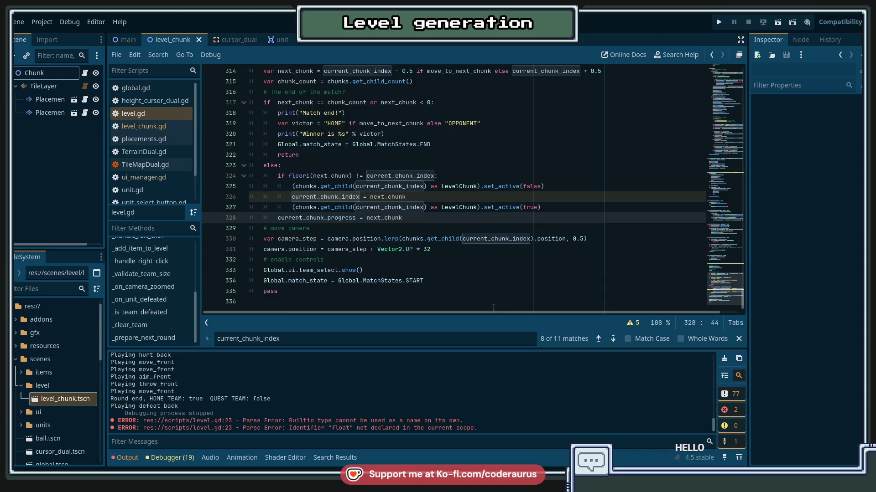
pyautogui.click(465, 284)
pyautogui.click(472, 293)
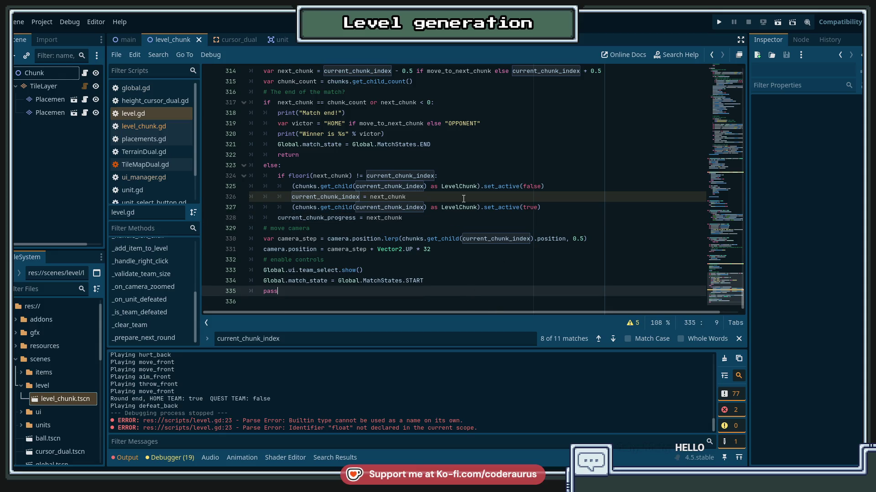
pyautogui.click(457, 214)
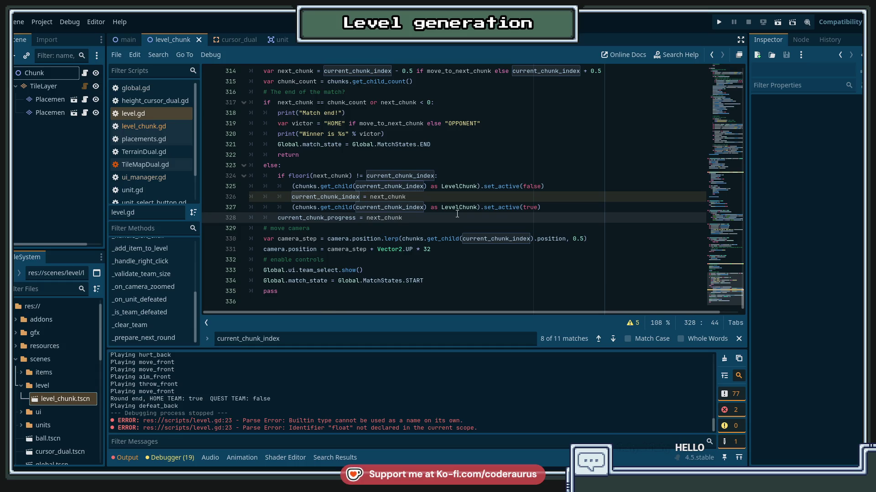
pyautogui.click(550, 209)
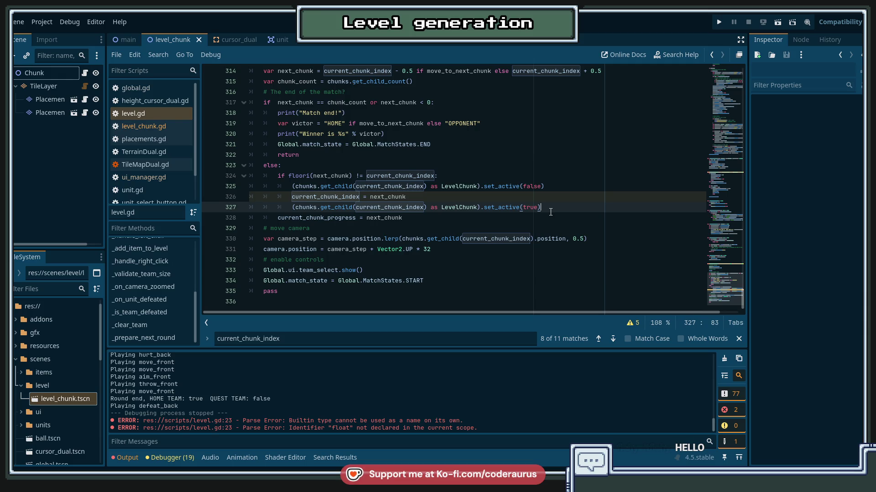
# Step: Add a _swap_placements() call below the current_chunk_progress = next_chunk line and save level.gd
pyautogui.click(429, 220)
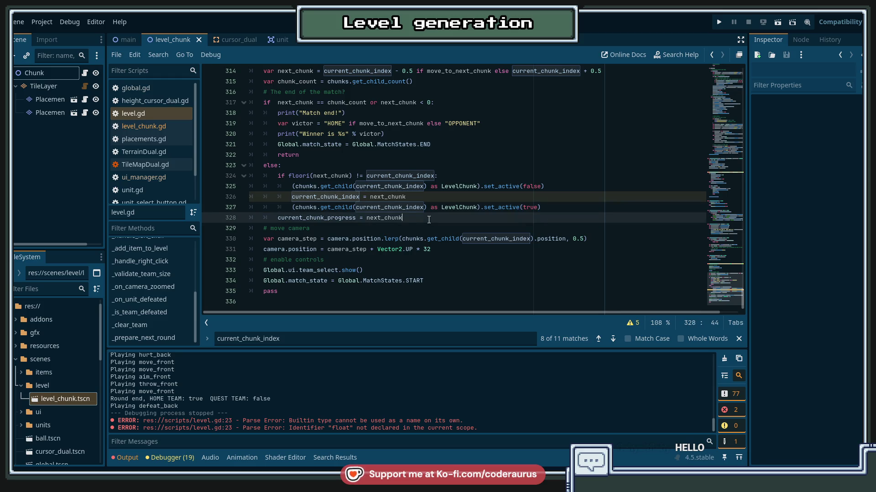
pyautogui.press('Return')
pyautogui.write('lee')
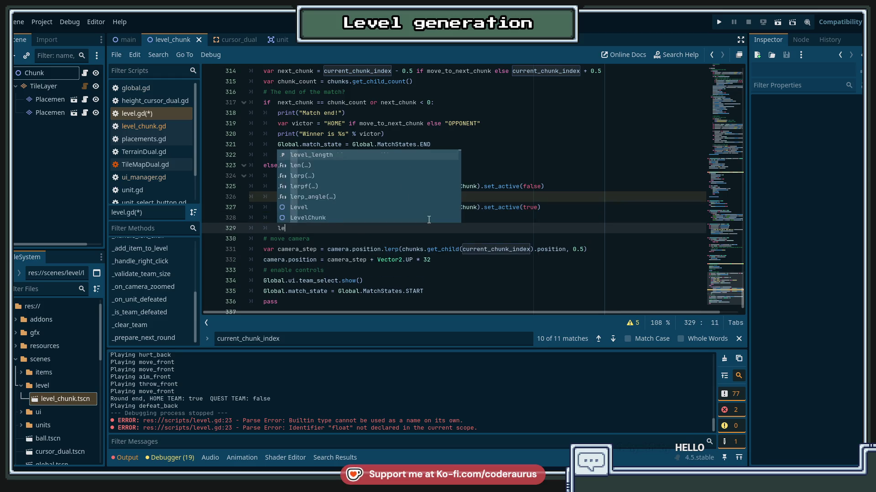
pyautogui.press('BackSpace')
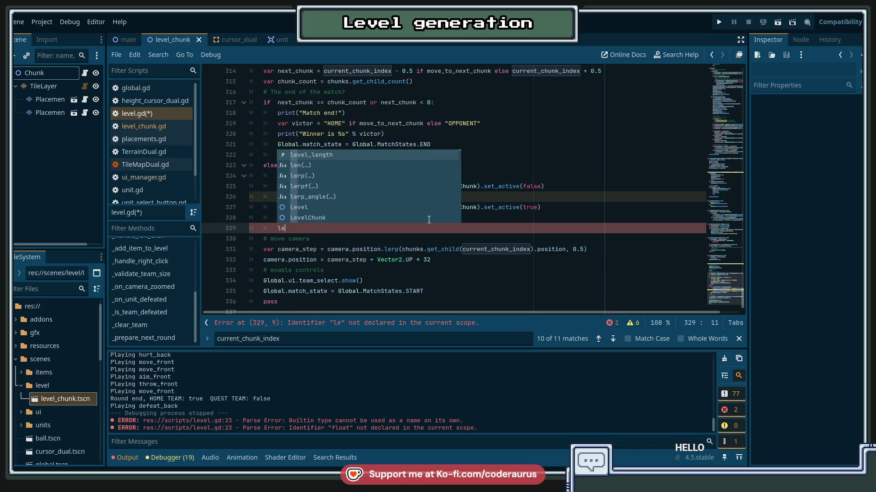
pyautogui.press('BackSpace')
pyautogui.press('BackSpace')
pyautogui.write('_')
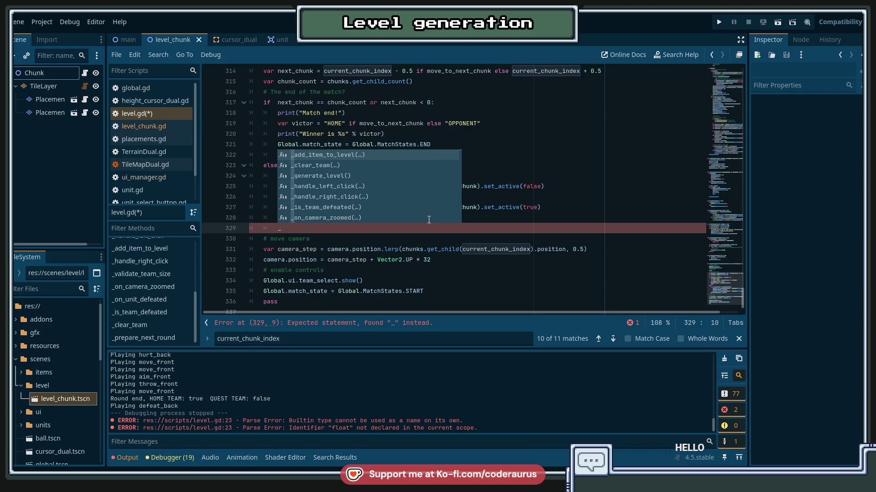
pyautogui.write('swap_pla')
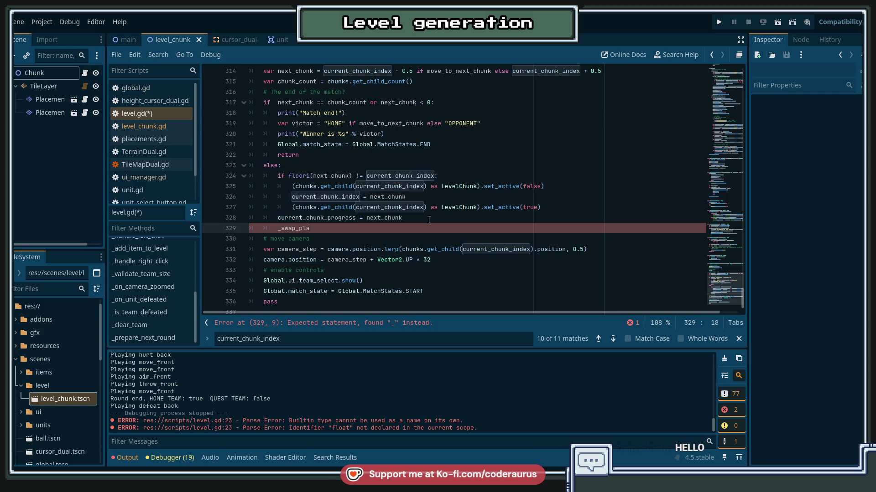
pyautogui.write('cem')
pyautogui.press('Return')
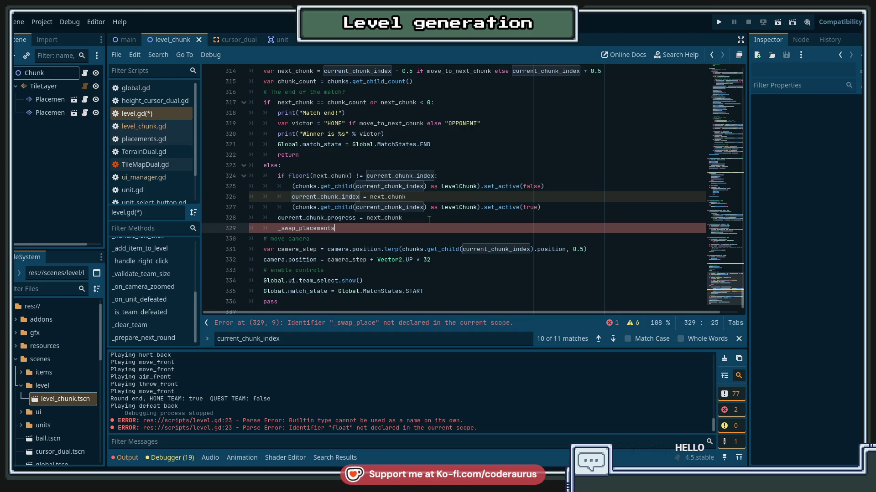
pyautogui.write('()')
pyautogui.hotkey('ctrl', 's')
# Step: Add blank lines at the end of level.gd for a new function
pyautogui.scroll(-1, 428, 220)
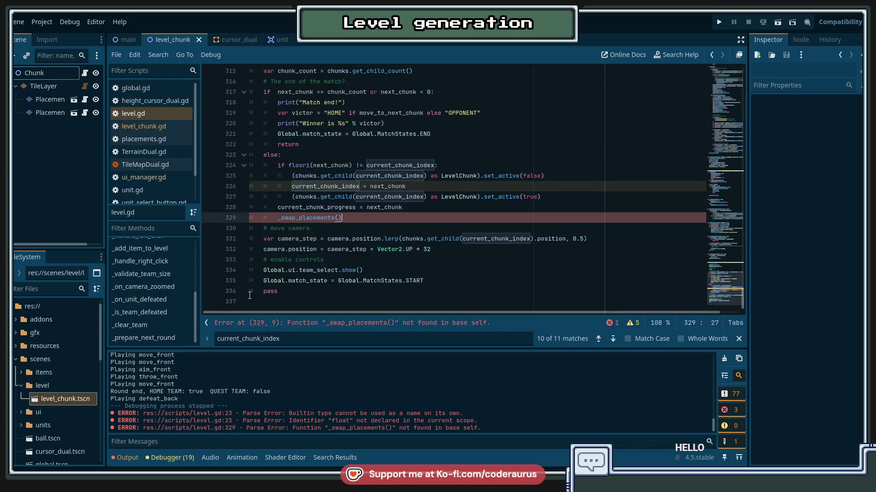
pyautogui.click(285, 301)
pyautogui.press('Return')
pyautogui.press('Return')
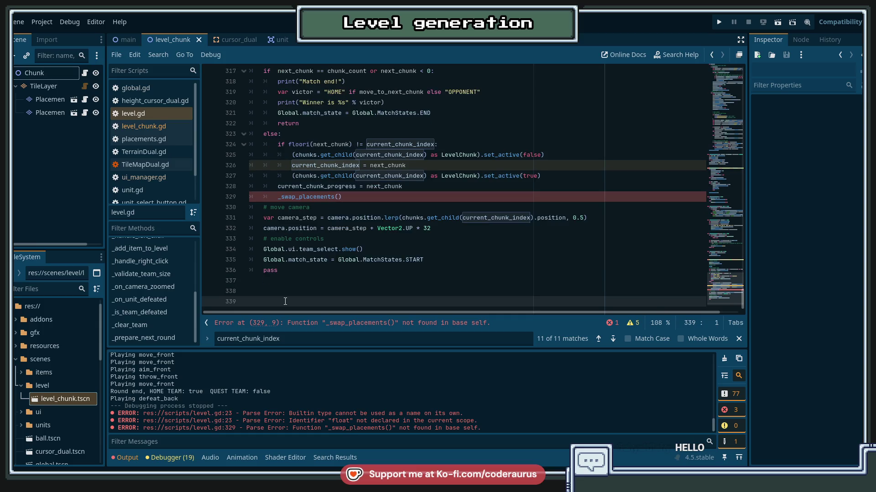
# Step: Declare func _swap_placements() -> void: at the end of level.gd and save
pyautogui.write('func _spaw')
pyautogui.press('BackSpace')
pyautogui.press('BackSpace')
pyautogui.press('BackSpace')
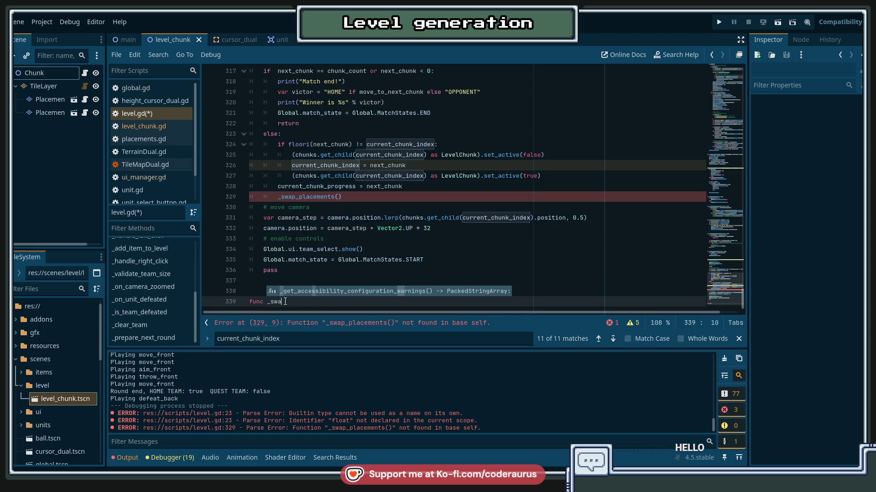
pyautogui.write('wap_placements() -> ')
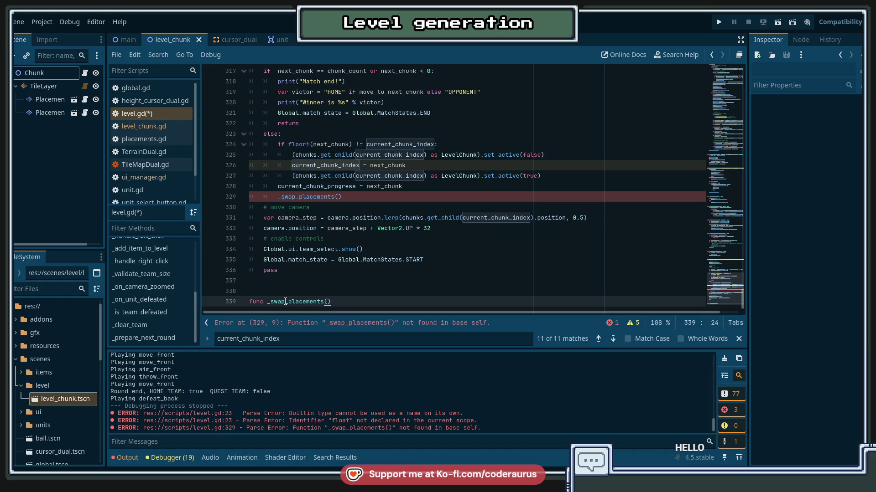
pyautogui.write('void:')
pyautogui.press('Return')
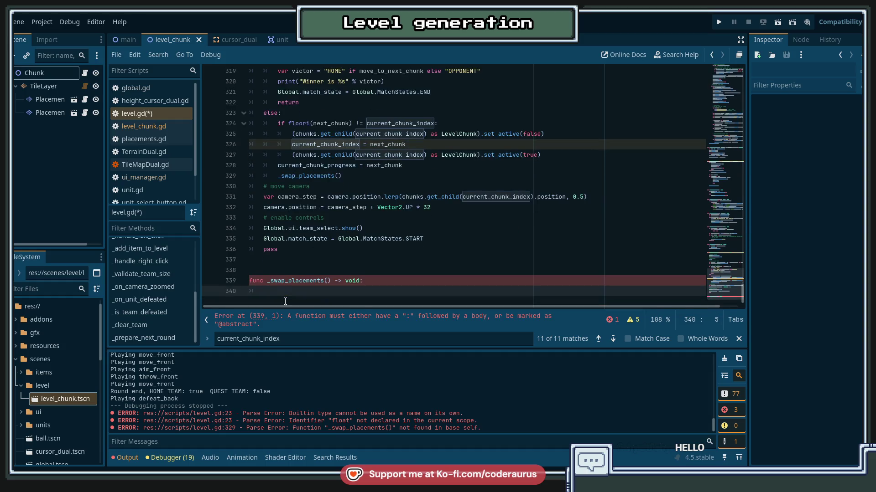
pyautogui.hotkey('ctrl', 's')
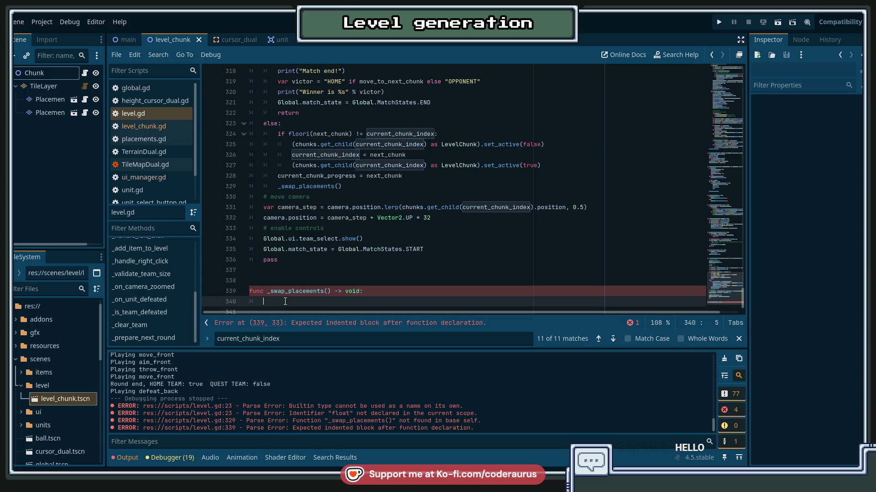
# Step: Fill its body with a for c:LevelChunk in chunks.get_children() loop calling c.swap_placements(), and save
pyautogui.write('for')
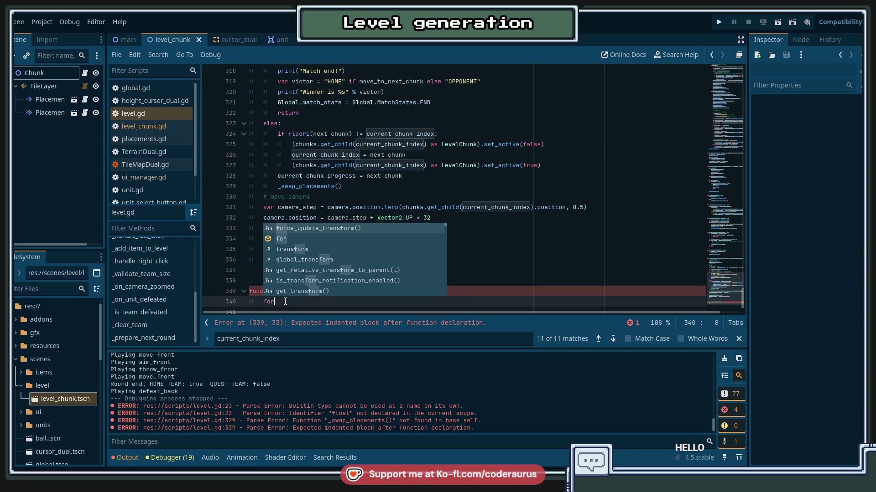
pyautogui.write(' c:Lev')
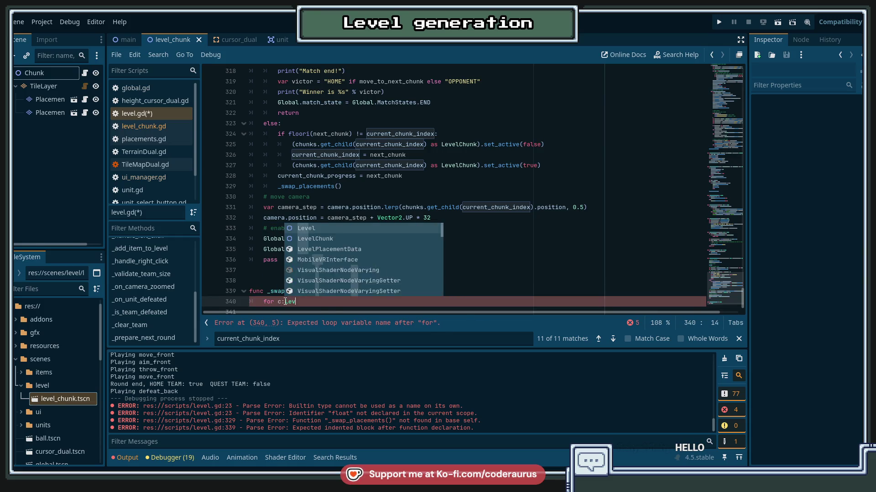
pyautogui.write('elChunk in ')
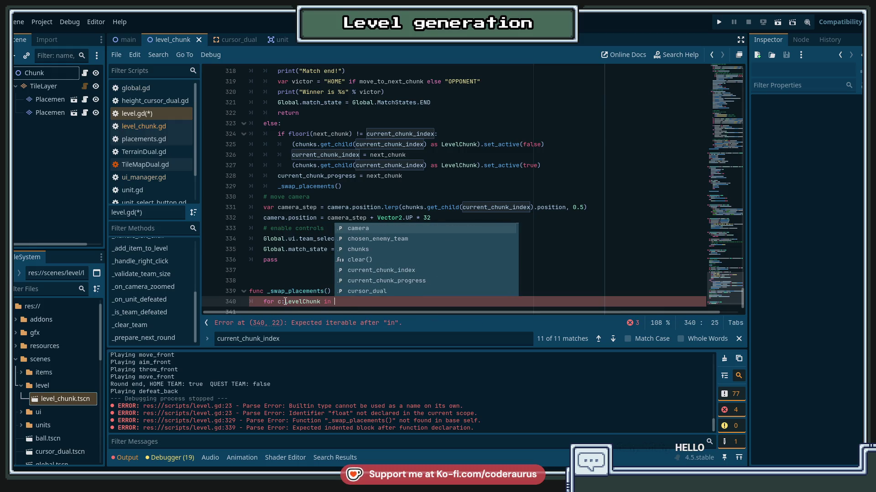
pyautogui.write('chunks.get')
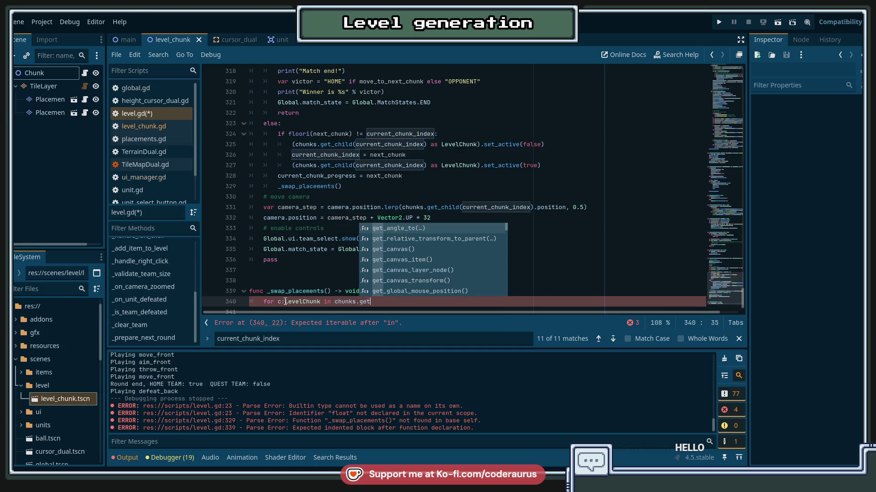
pyautogui.write('_childr')
pyautogui.press('Return')
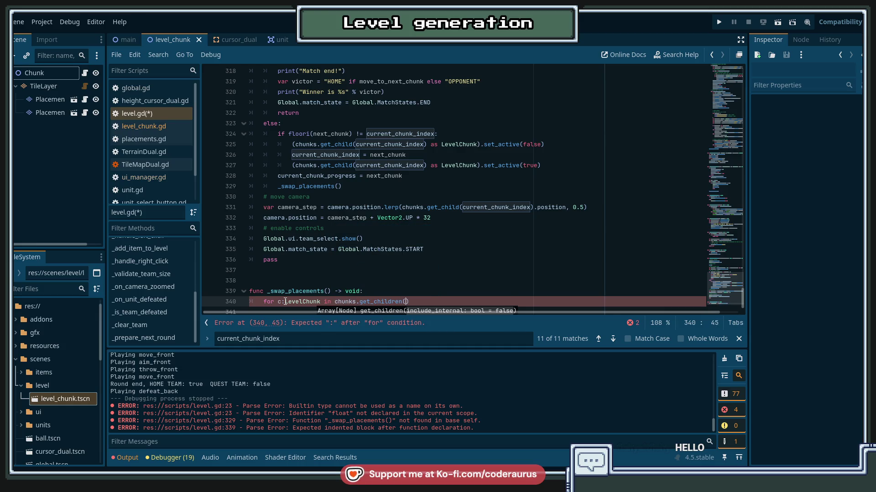
pyautogui.write(':')
pyautogui.press('Return')
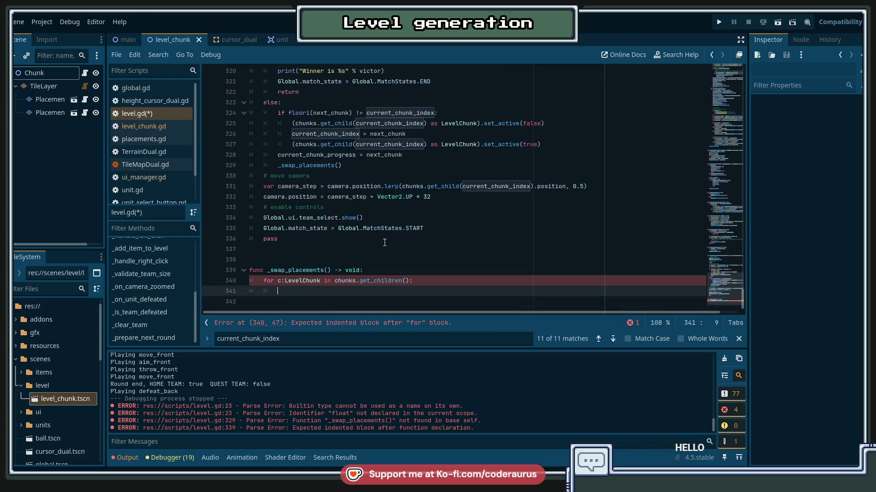
pyautogui.write('c.')
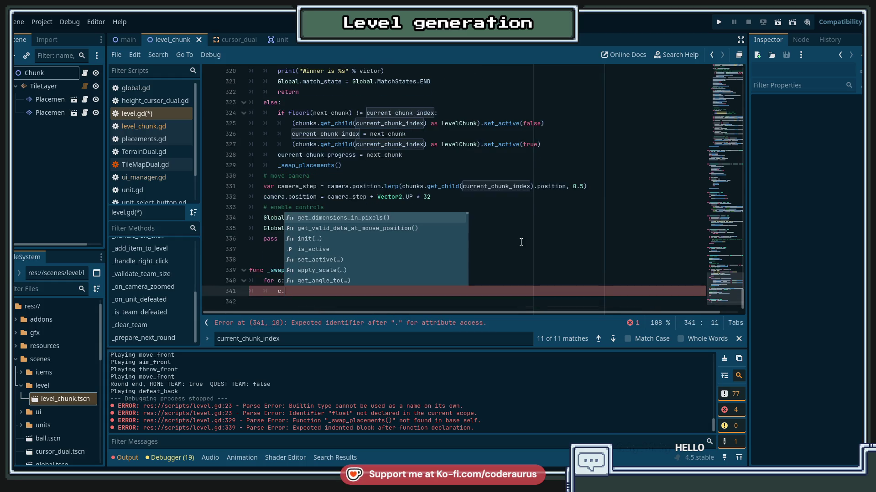
pyautogui.write('swap_')
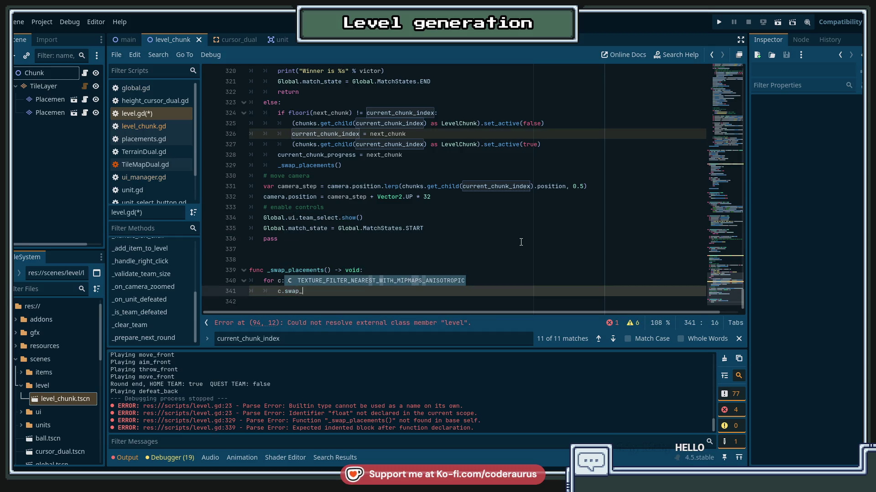
pyautogui.write('placemetns(')
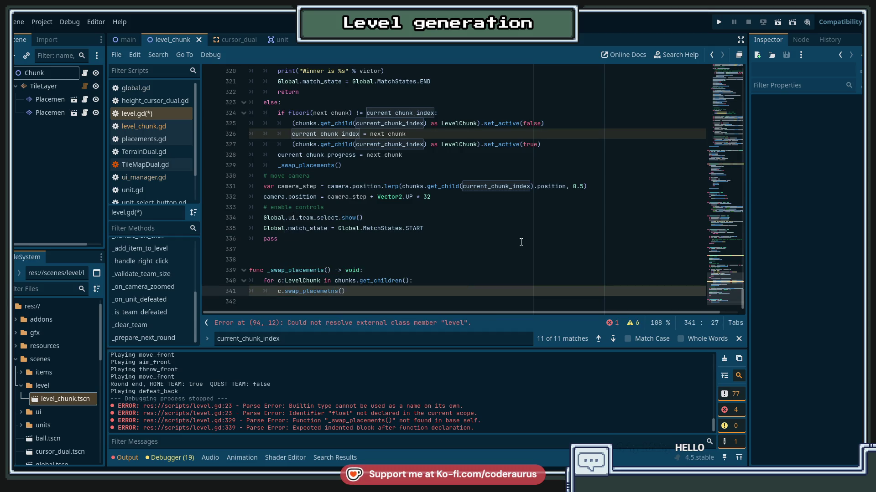
pyautogui.write('nts()')
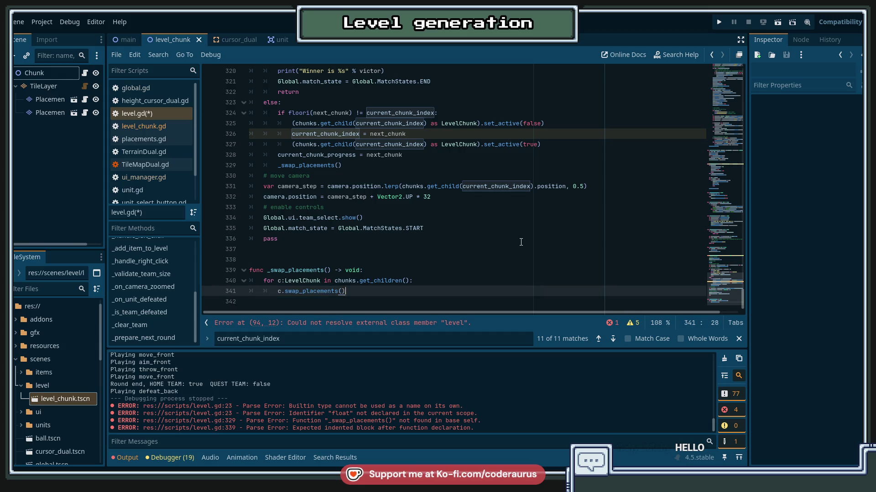
pyautogui.hotkey('ctrl', 's')
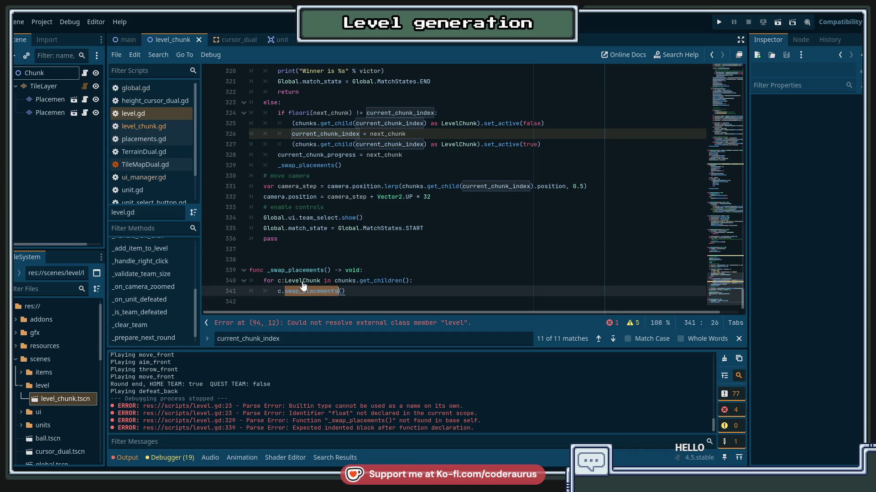
pyautogui.keyDown('ctrl'); pyautogui.click(303, 291); pyautogui.keyUp('ctrl')
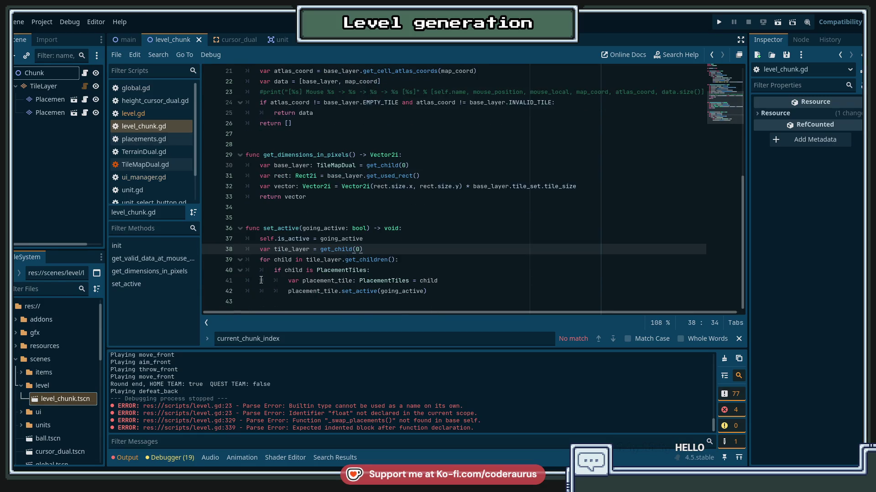
# Step: Add func swap_placements() -> void: to level_chunk.gd with a copy of the tile-layer children loop
pyautogui.click(248, 300)
pyautogui.press('Return')
pyautogui.press('Return')
pyautogui.write('func ')
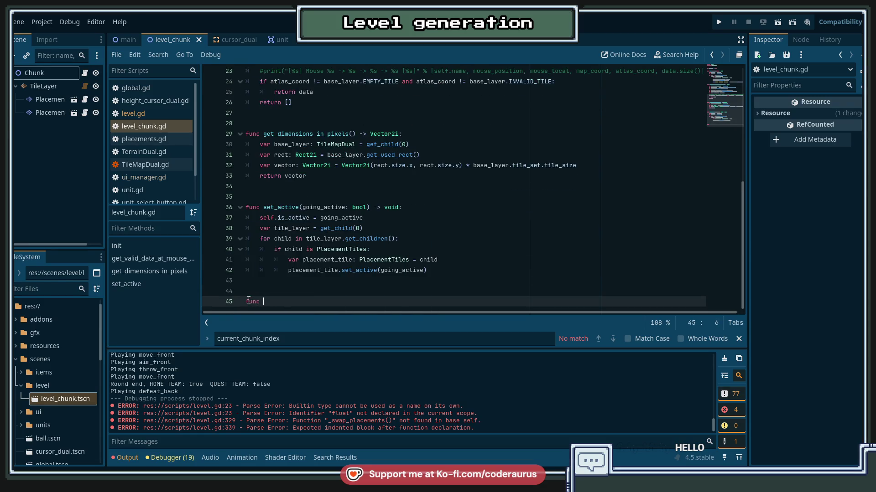
pyautogui.write('swap_placements() -> void:')
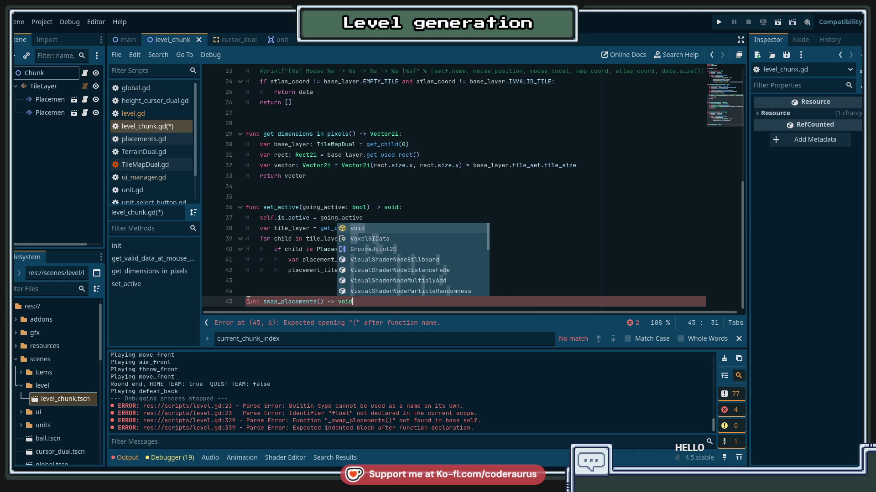
pyautogui.press('Return')
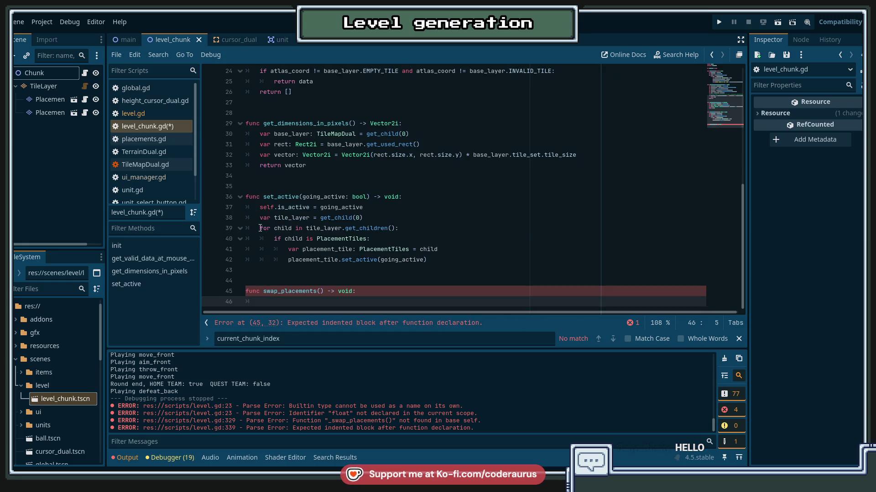
pyautogui.moveTo(260, 228); pyautogui.dragTo(426, 260)
pyautogui.hotkey('ctrl', 'c')
pyautogui.click(389, 301)
pyautogui.hotkey('ctrl', 'v')
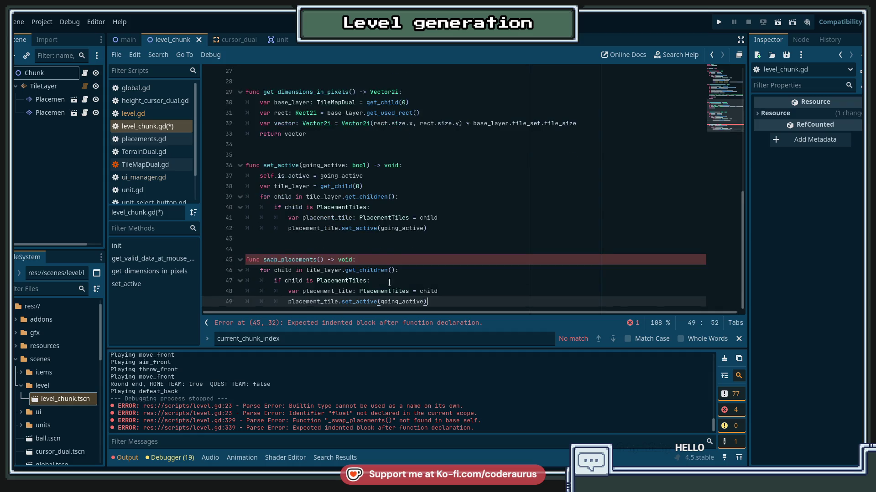
# Step: Replace the loop's set_active(going_active) call with swap_placements() and save level_chunk.gd
pyautogui.click(459, 296)
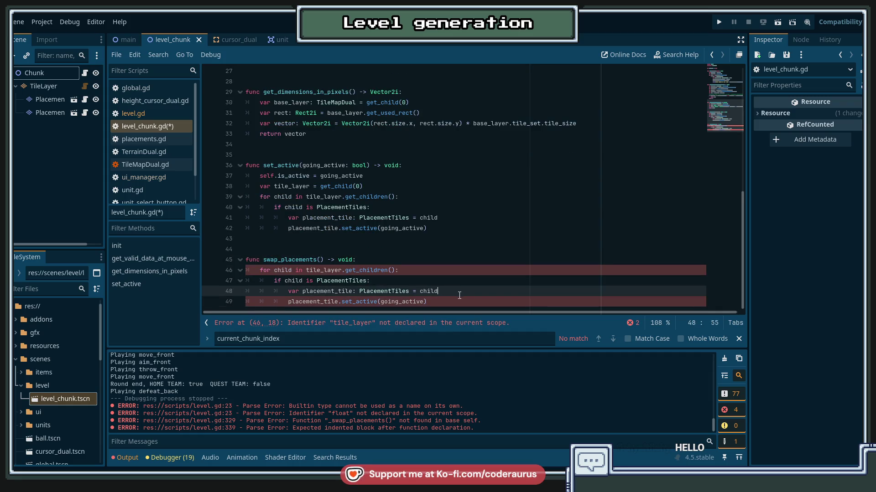
pyautogui.click(284, 280)
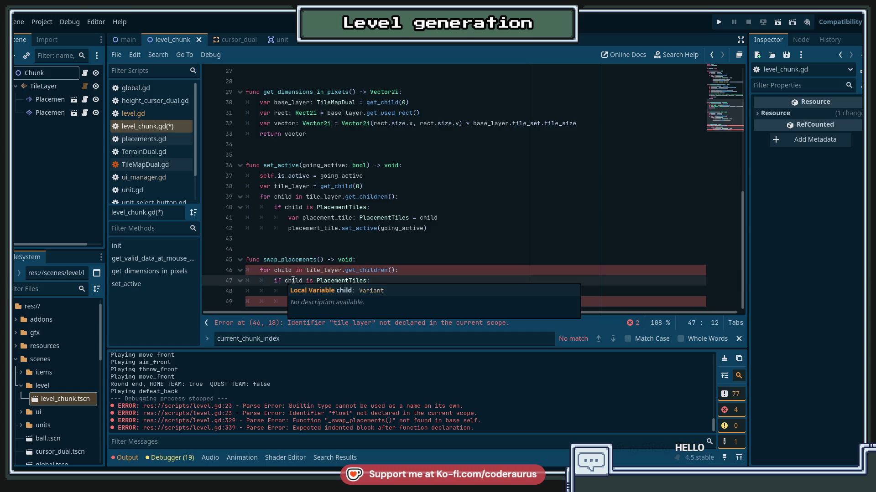
pyautogui.click(275, 272)
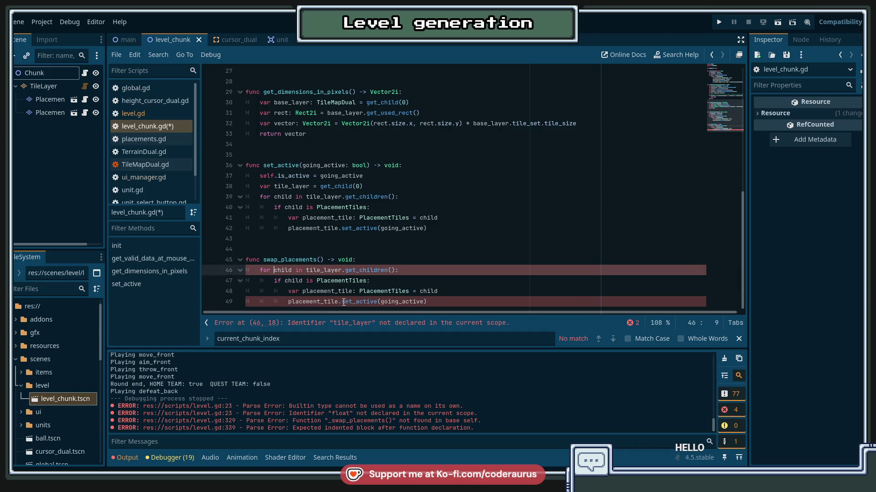
pyautogui.moveTo(343, 302); pyautogui.dragTo(546, 309)
pyautogui.write('swap')
pyautogui.press('Return')
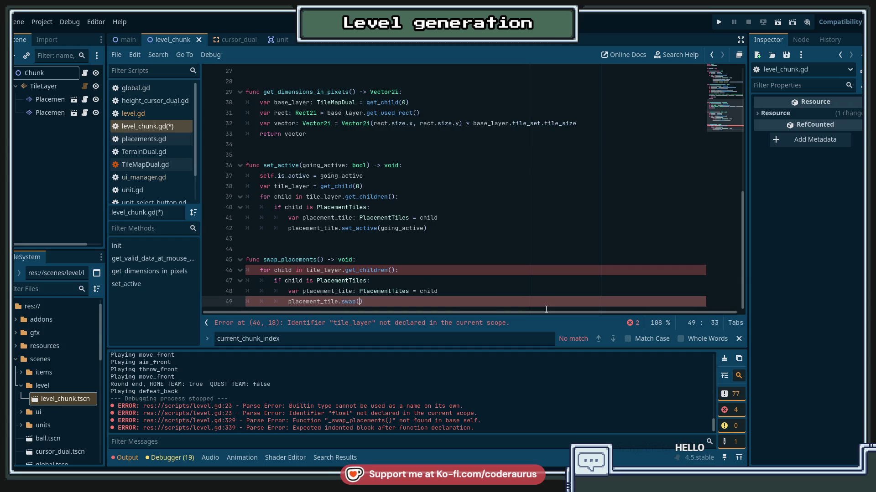
pyautogui.press('BackSpace')
pyautogui.write('_placements')
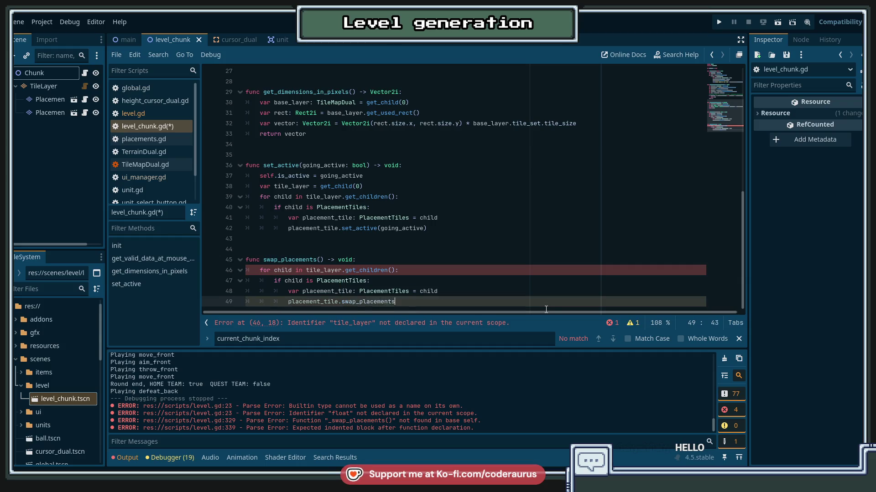
pyautogui.press('Return')
pyautogui.hotkey('ctrl', 's')
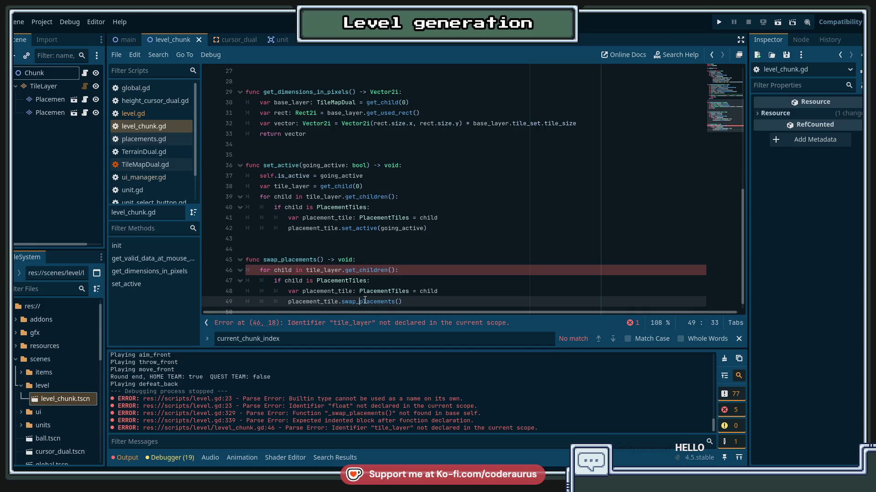
# Step: Open the PlacementTiles script, placements.gd, and go to its end
pyautogui.click(342, 280)
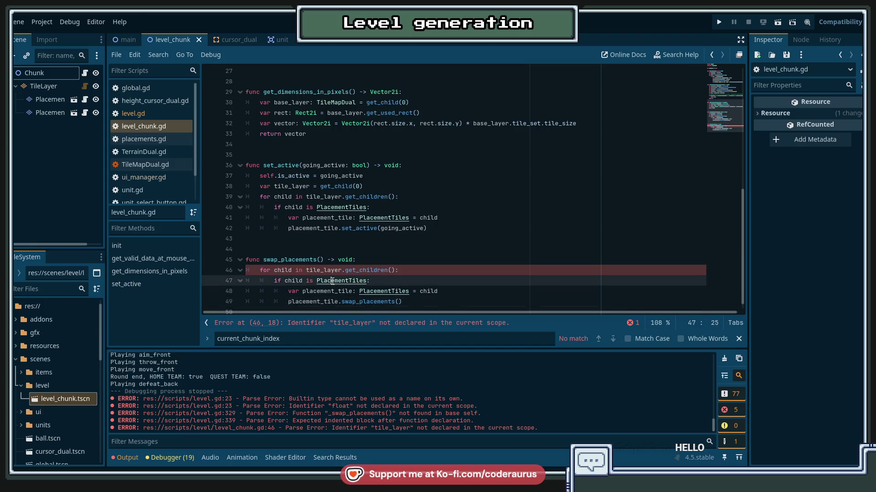
pyautogui.keyDown('ctrl'); pyautogui.click(342, 280); pyautogui.keyUp('ctrl')
pyautogui.scroll(-15, 331, 246)
pyautogui.click(257, 301)
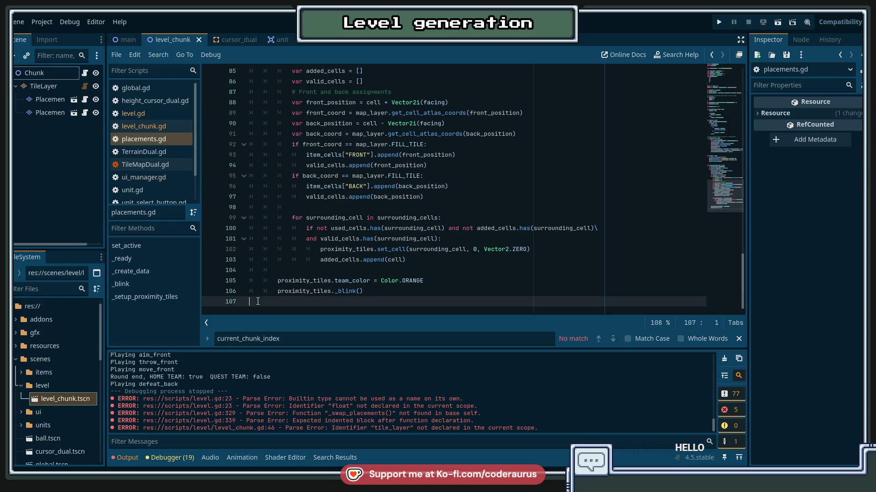
# Step: Append func swap_placements() -> void: with a pass body to placements.gd and save
pyautogui.press('Return')
pyautogui.press('Return')
pyautogui.write('func for child in tile_layer.get_children():')
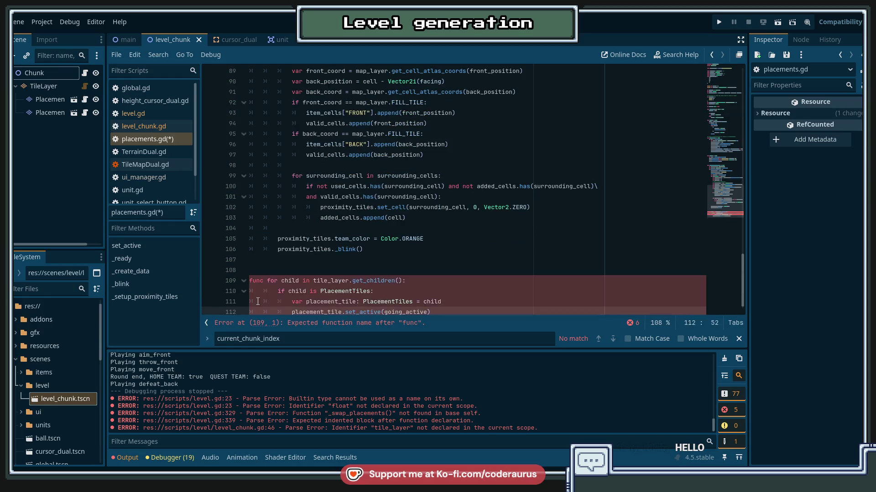
pyautogui.write('swap_placemets')
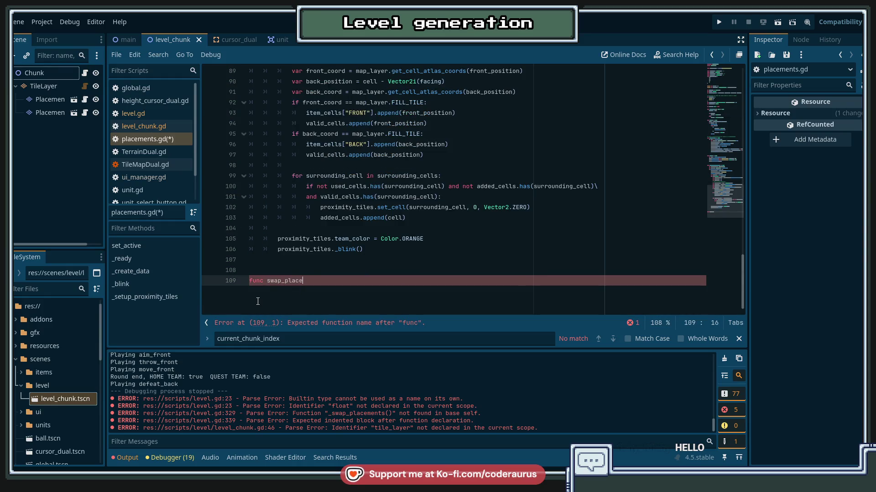
pyautogui.press('BackSpace')
pyautogui.press('BackSpace')
pyautogui.write('nts() ')
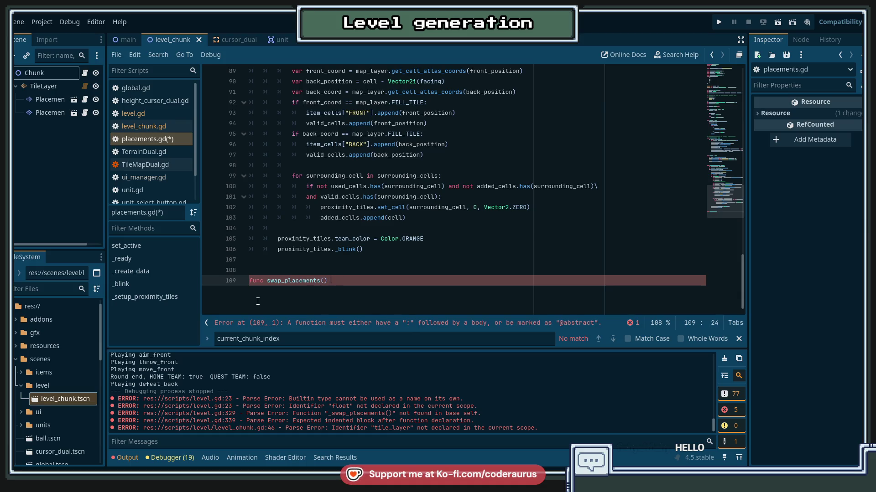
pyautogui.write('-> void:')
pyautogui.press('Return')
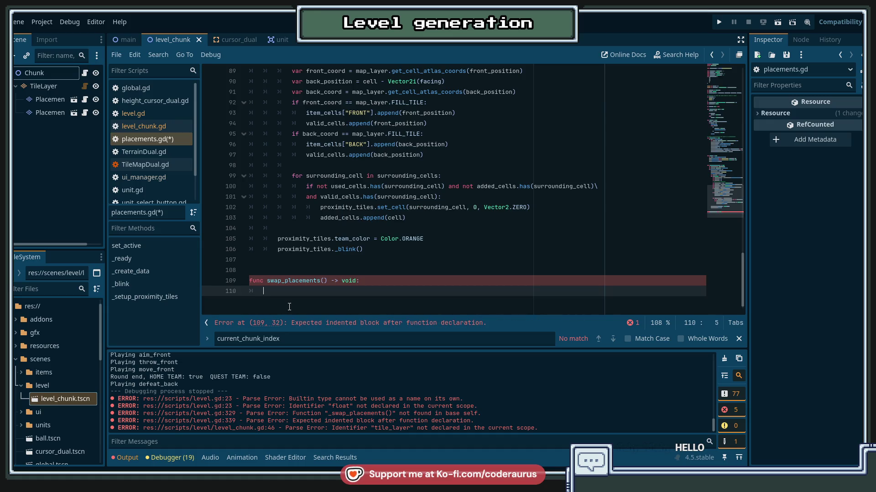
pyautogui.write('pass')
pyautogui.hotkey('ctrl', 's')
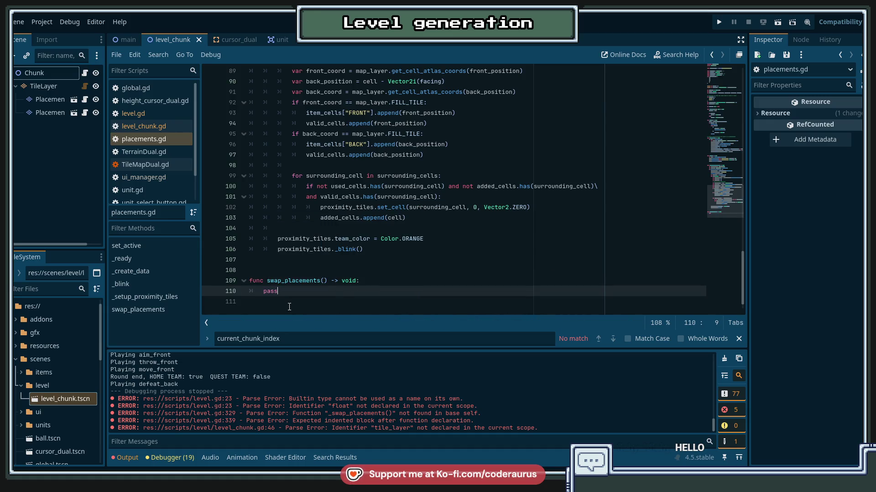
# Step: Review the _ready function, checking its _setup_proximity_tiles call
pyautogui.scroll(5, 292, 305)
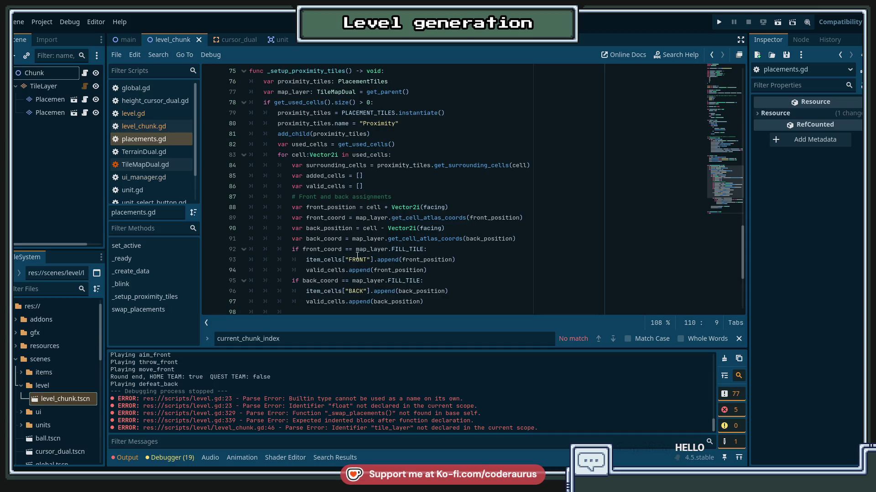
pyautogui.scroll(9, 357, 256)
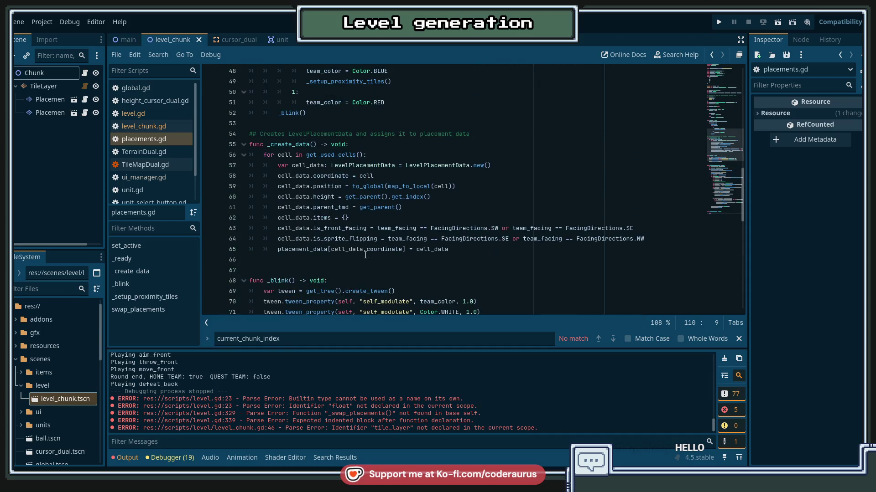
pyautogui.scroll(2, 419, 249)
pyautogui.scroll(3, 415, 245)
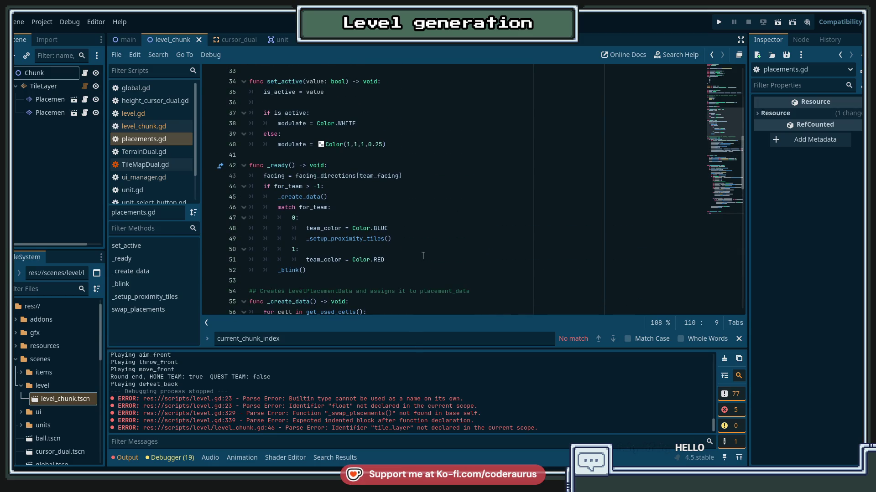
pyautogui.scroll(-5, 423, 256)
pyautogui.scroll(5, 431, 259)
pyautogui.scroll(2, 432, 260)
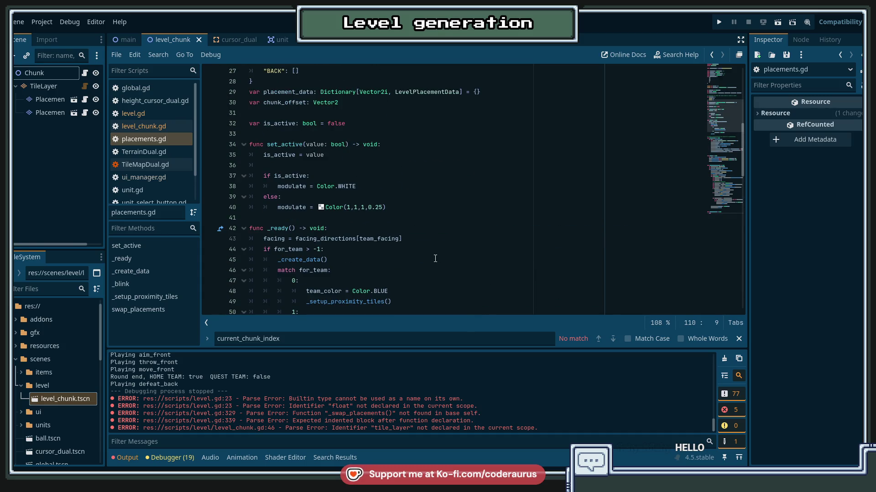
pyautogui.scroll(-4, 435, 259)
pyautogui.doubleClick(347, 176)
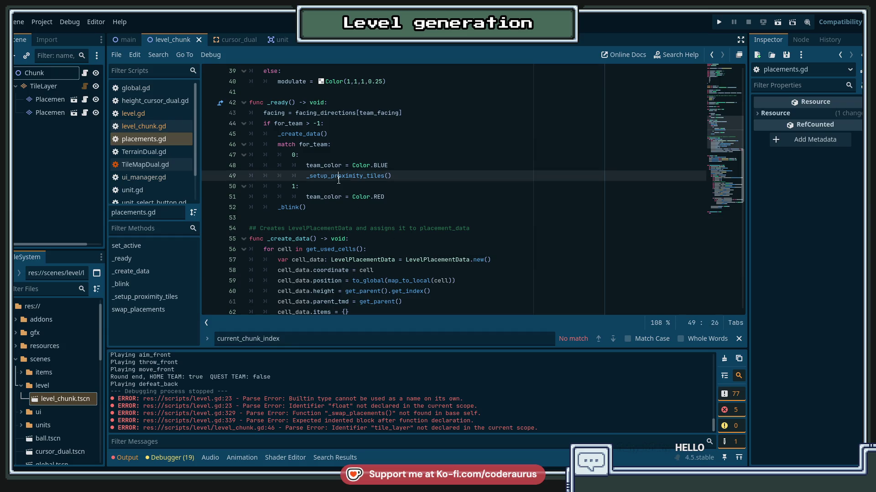
pyautogui.click(415, 200)
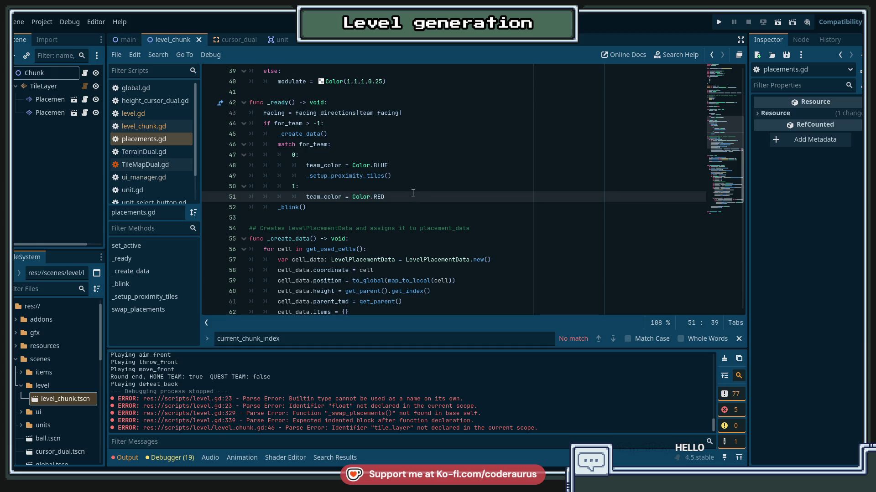
# Step: Inspect facing, facing_directions, for_team and the uses of _create_data in _ready
pyautogui.scroll(4, 381, 203)
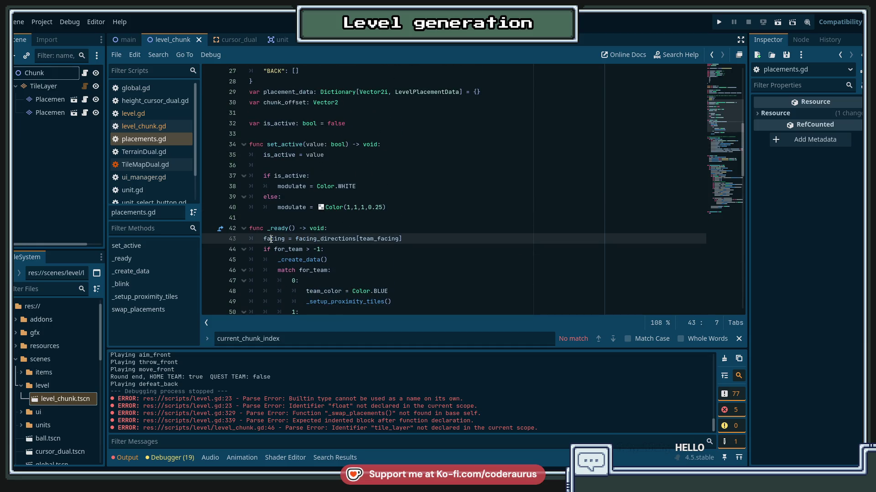
pyautogui.doubleClick(273, 238)
pyautogui.doubleClick(353, 238)
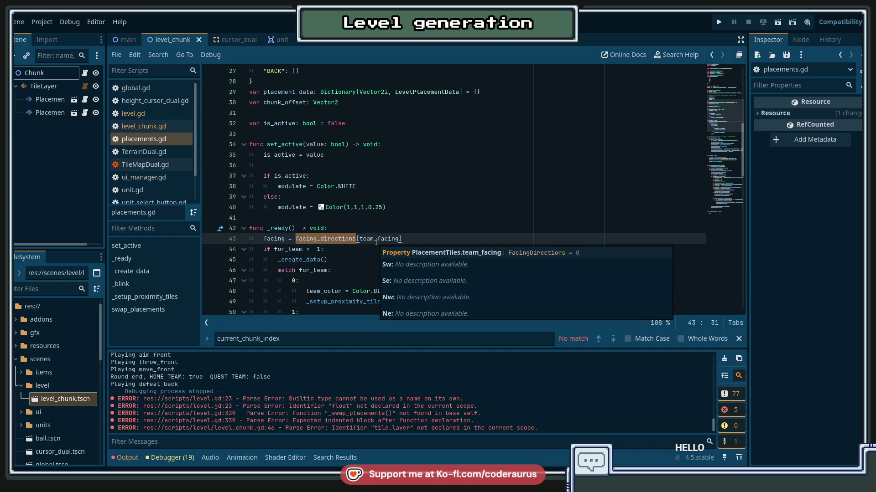
pyautogui.doubleClick(288, 249)
pyautogui.scroll(-2, 406, 233)
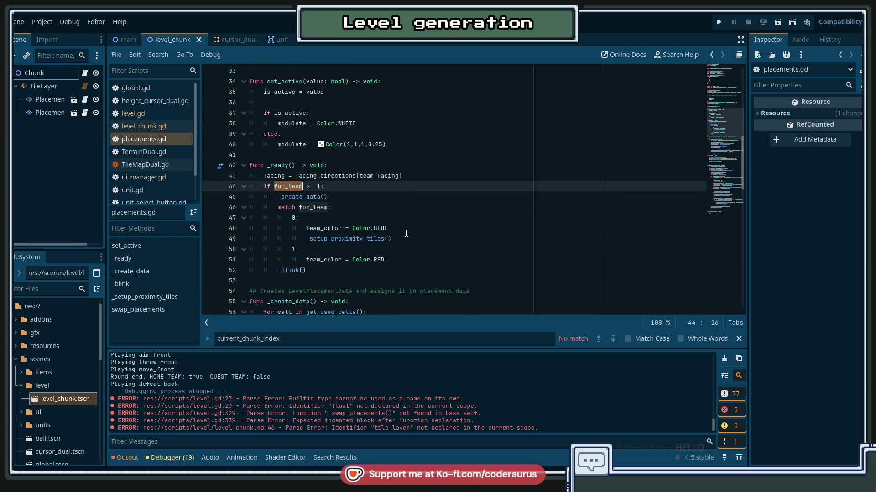
pyautogui.scroll(-2, 408, 231)
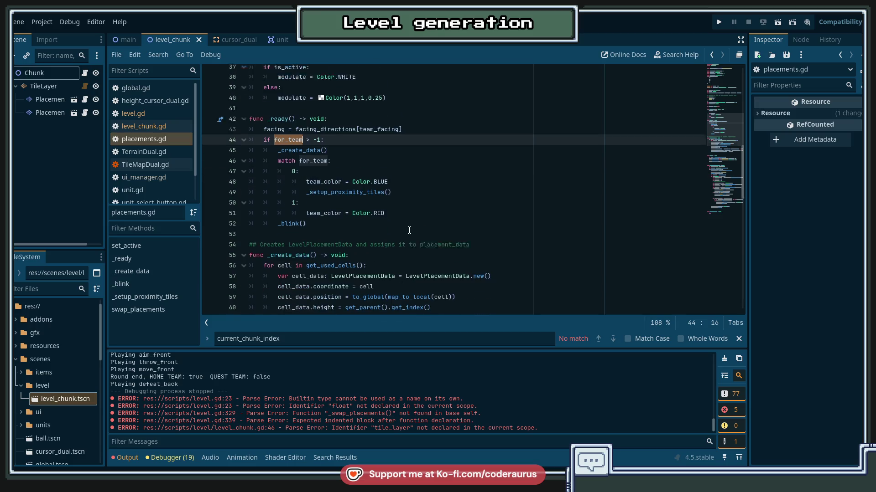
pyautogui.scroll(2, 432, 212)
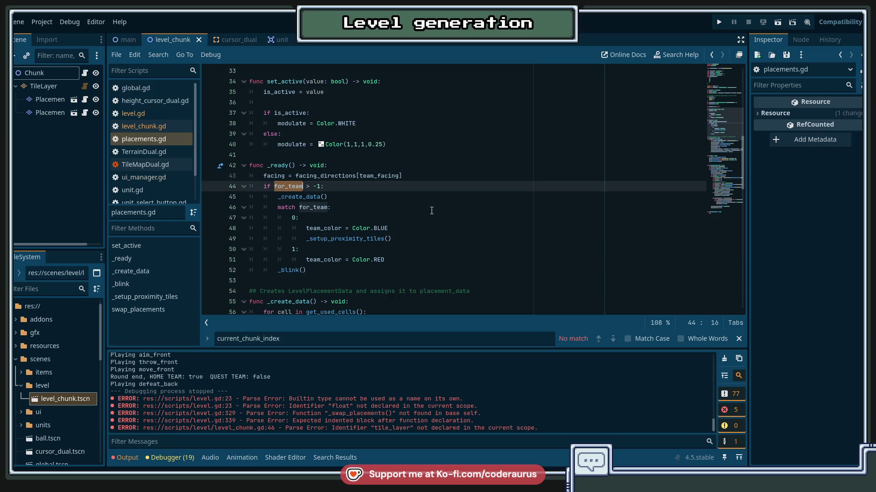
pyautogui.click(340, 199)
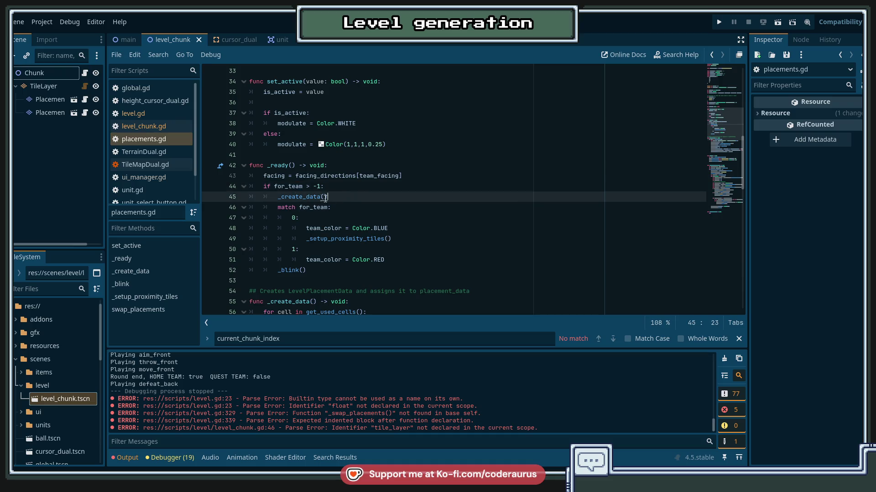
pyautogui.click(270, 176)
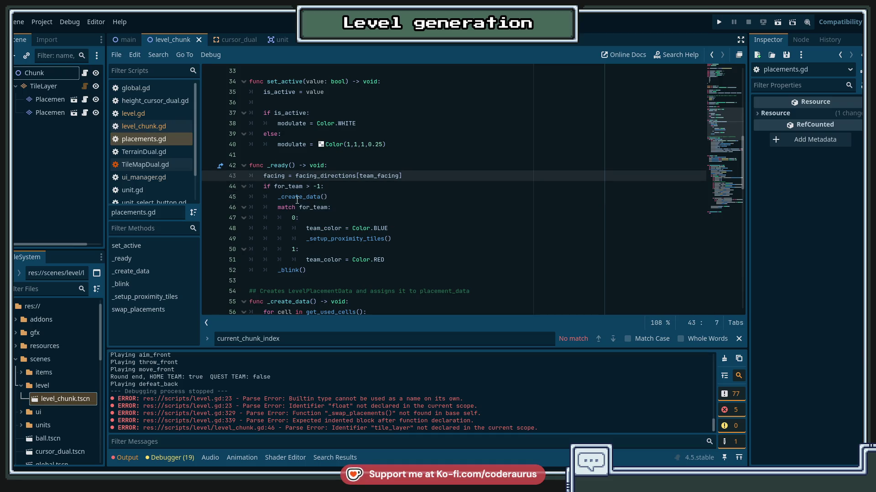
pyautogui.doubleClick(321, 199)
pyautogui.scroll(-4, 273, 210)
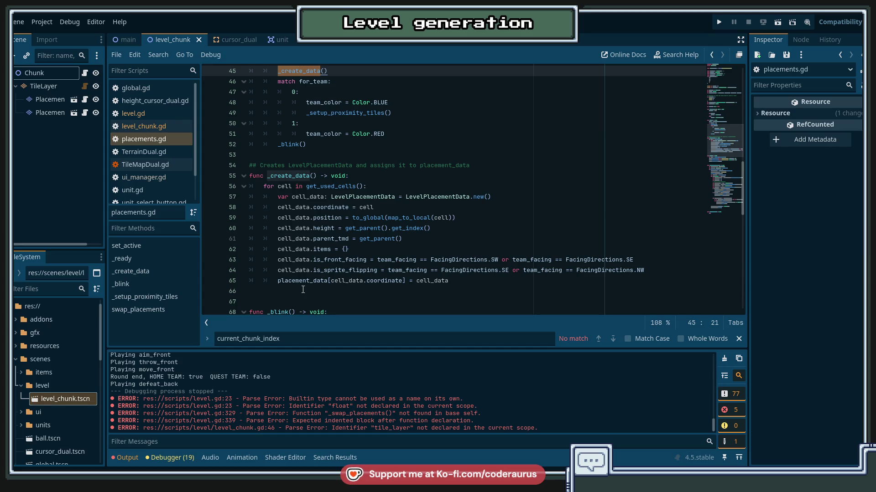
pyautogui.scroll(3, 303, 289)
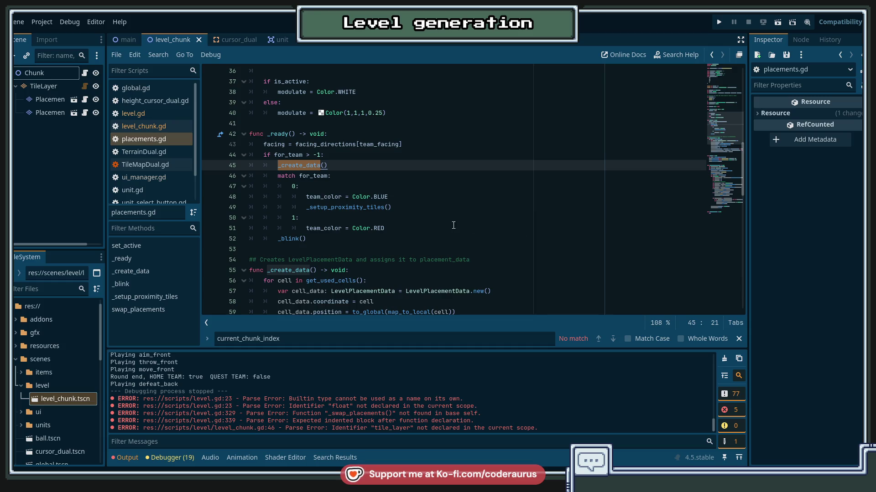
pyautogui.scroll(3, 472, 207)
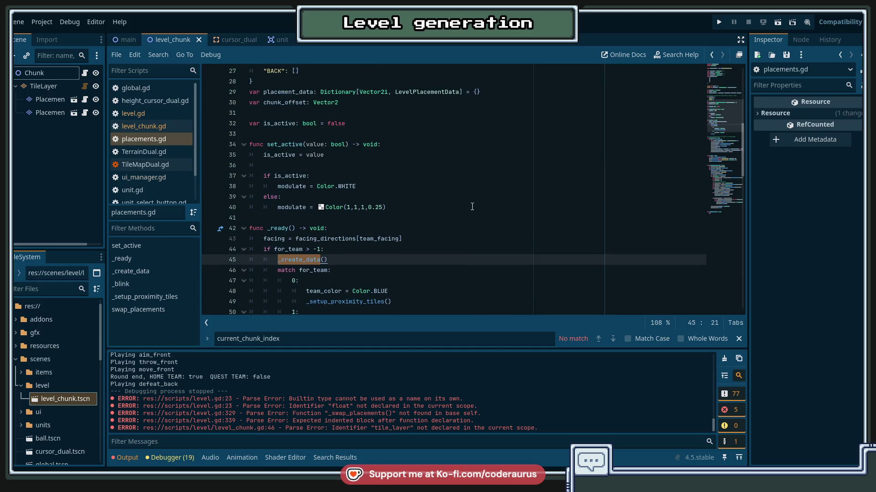
pyautogui.scroll(-2, 481, 205)
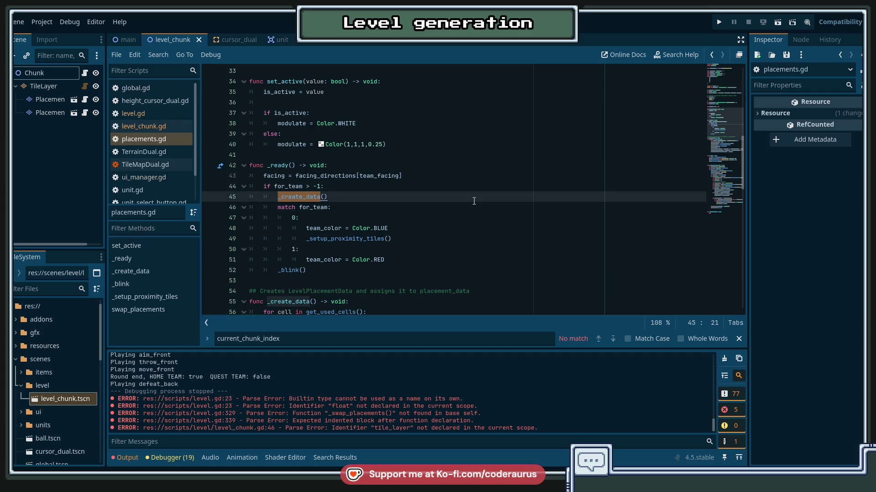
# Step: Copy _ready's team setup block (lines 44–51) into swap_placements and open a new first body line
pyautogui.moveTo(266, 187)
pyautogui.mouseDown()
pyautogui.moveTo(292, 197)
pyautogui.moveTo(316, 270)
pyautogui.mouseUp()
pyautogui.hotkey('ctrl', 'c')
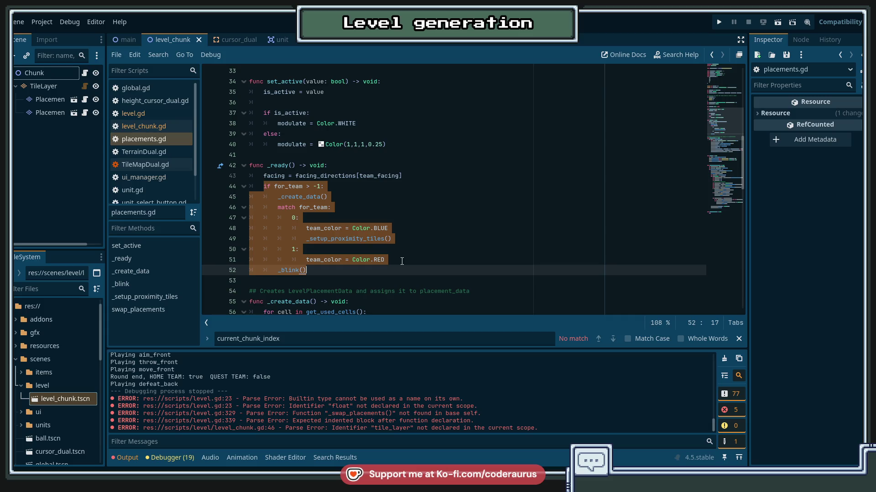
pyautogui.moveTo(401, 260); pyautogui.dragTo(263, 189)
pyautogui.scroll(-15, 325, 261)
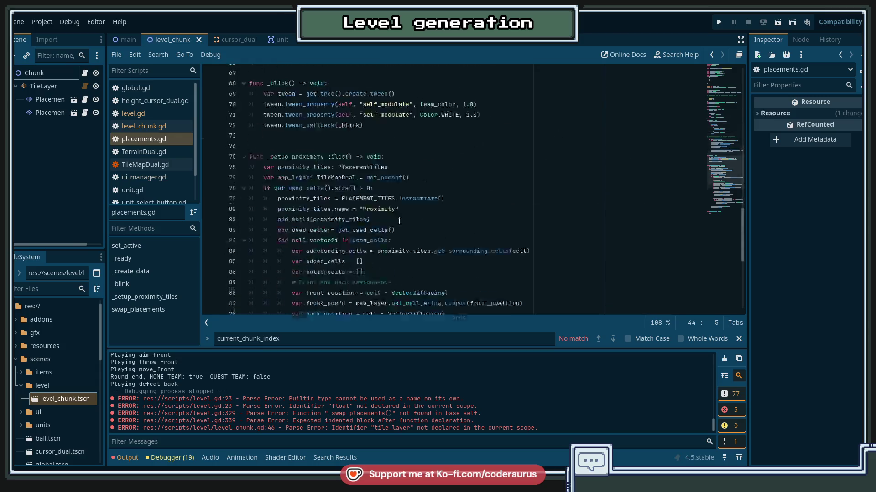
pyautogui.click(295, 293)
pyautogui.hotkey('ctrl', 'v')
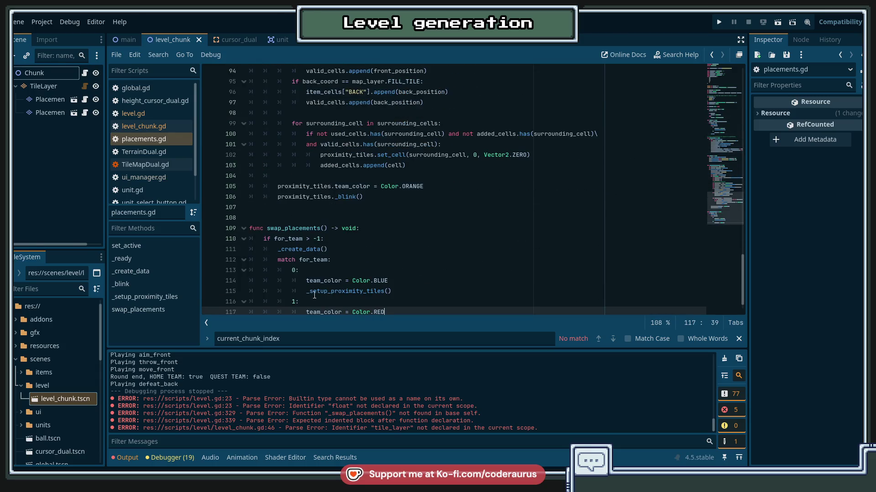
pyautogui.click(394, 229)
pyautogui.press('Return')
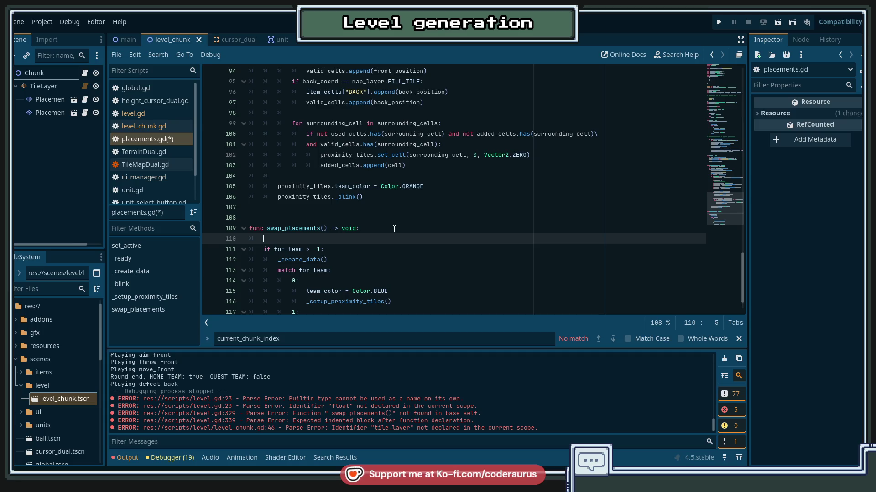
# Step: Begin swap_placements with for_team = 0 if for_team == 1 else 1, save, and add a blank line
pyautogui.write('for tea')
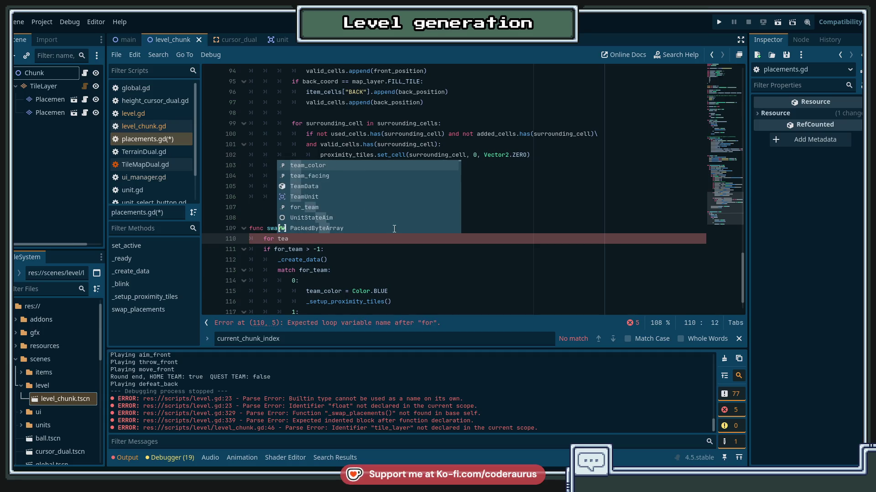
pyautogui.press('BackSpace')
pyautogui.press('BackSpace')
pyautogui.press('BackSpace')
pyautogui.write('_team')
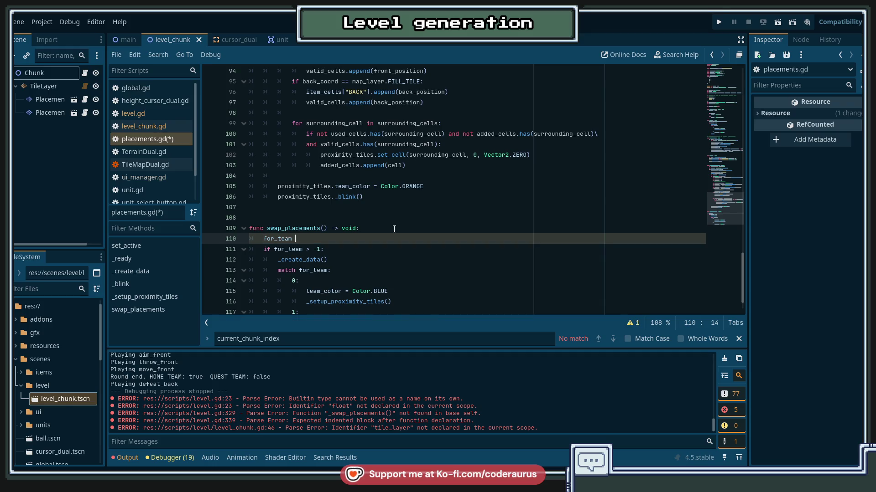
pyautogui.write(' = 0 ')
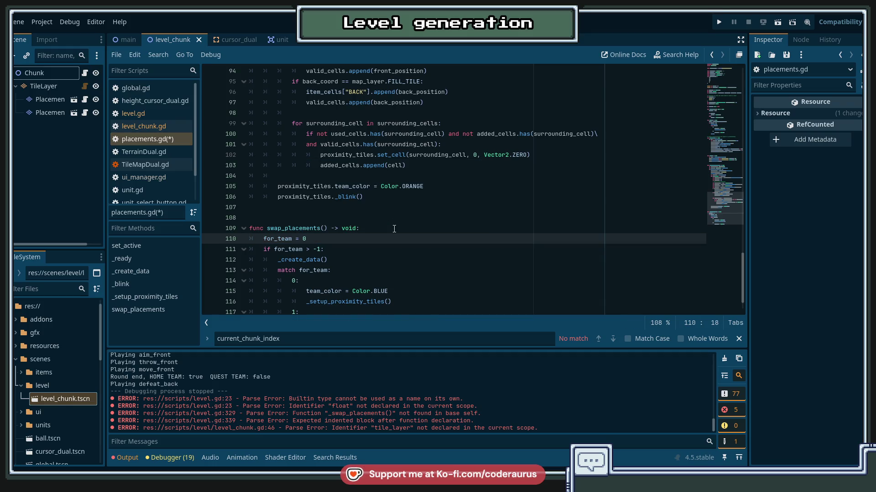
pyautogui.write('if for')
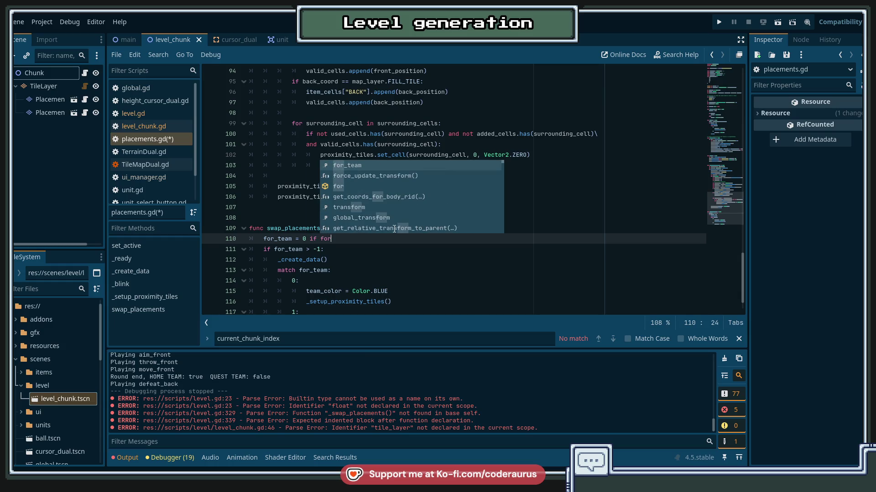
pyautogui.write('_team 1 else 1')
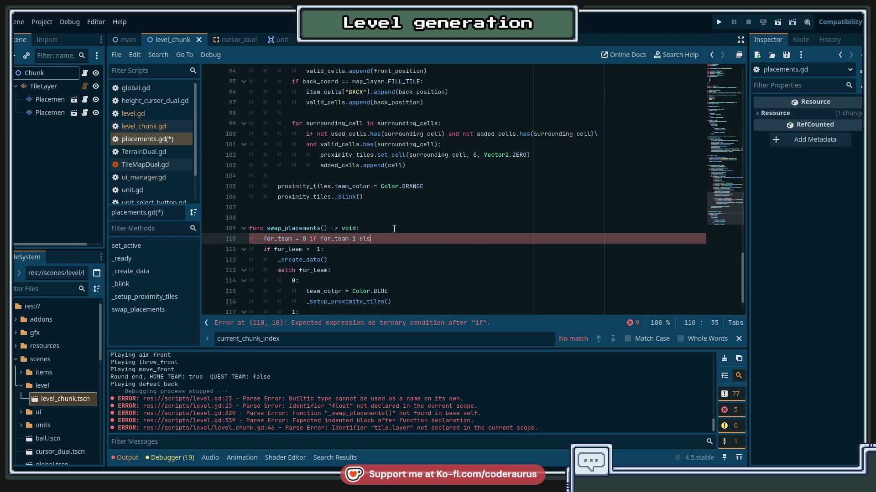
pyautogui.hotkey('ctrl', 's')
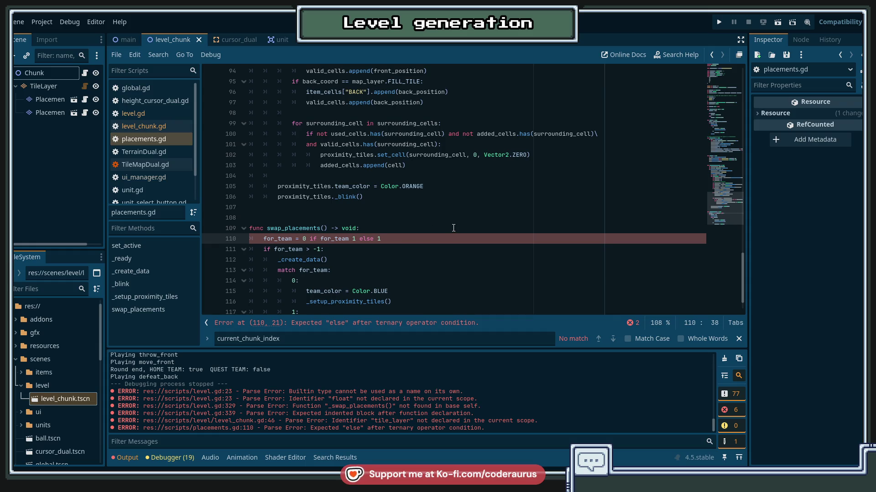
pyautogui.click(352, 239)
pyautogui.write('==')
pyautogui.press('End')
pyautogui.hotkey('ctrl', 's')
pyautogui.press('Return')
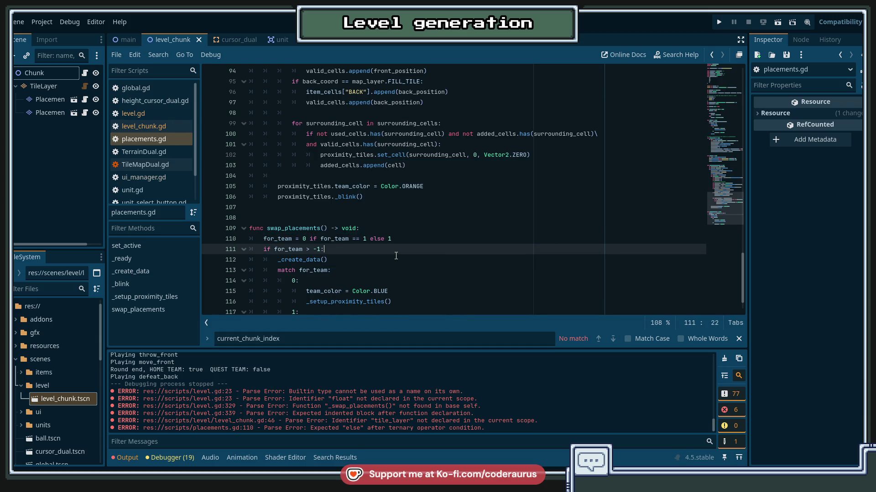
pyautogui.press('BackSpace')
pyautogui.press('BackSpace')
pyautogui.press('Return')
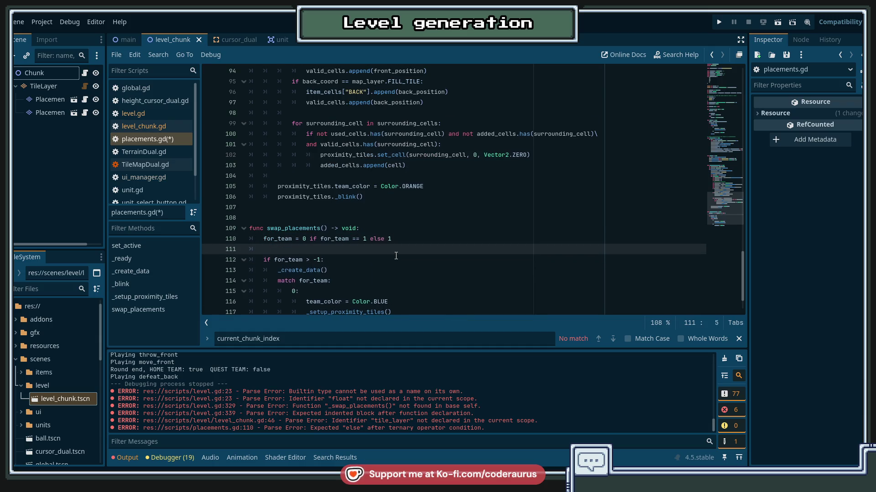
# Step: Look up _create_data's definition and inspect its body lines 58–65
pyautogui.scroll(-2, 395, 256)
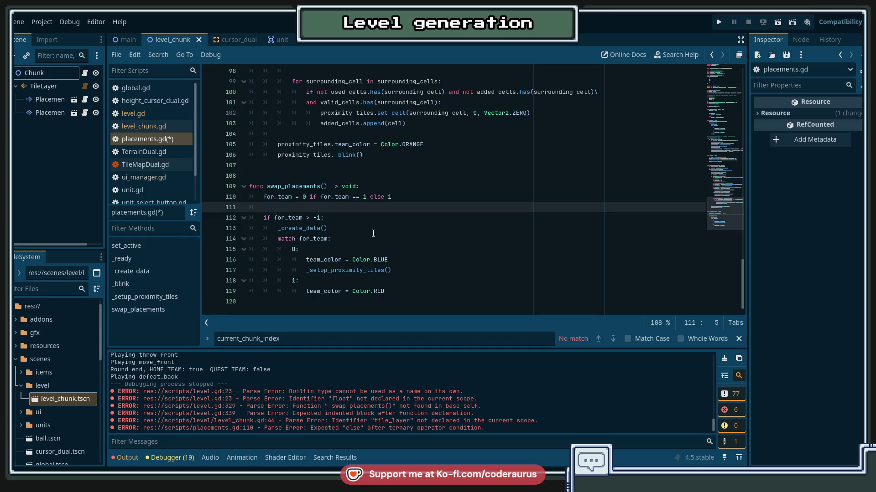
pyautogui.doubleClick(316, 228)
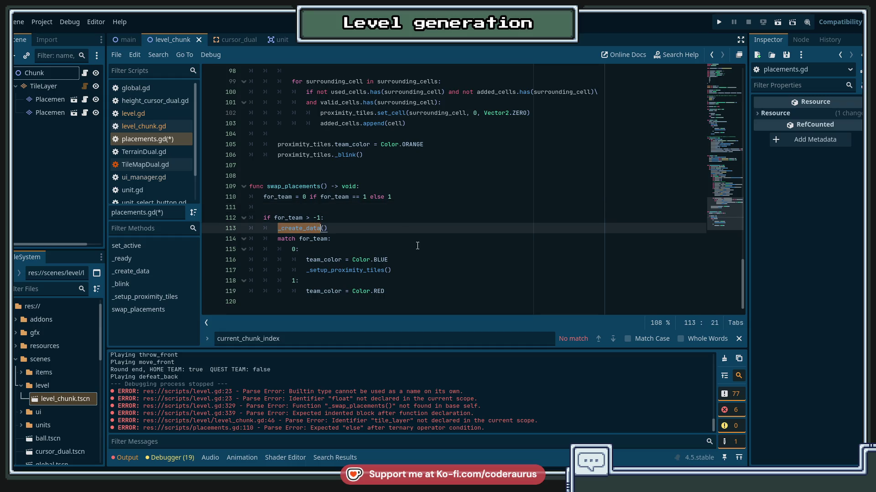
pyautogui.scroll(10, 419, 235)
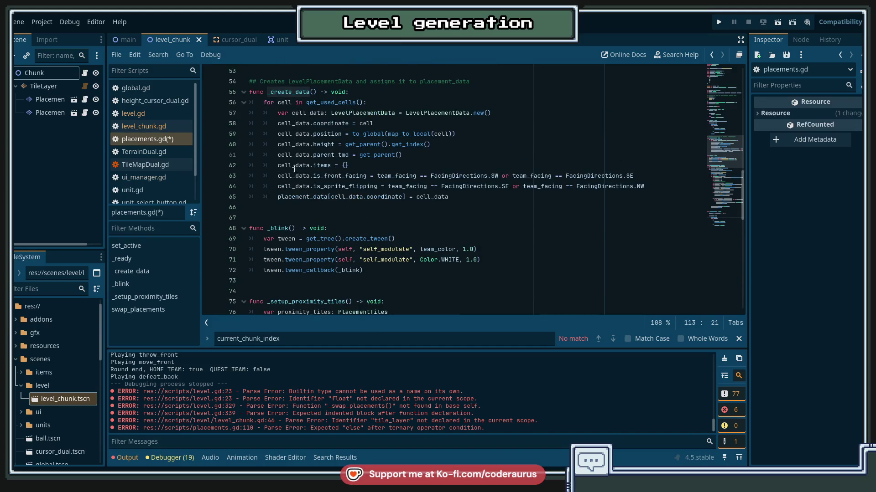
pyautogui.moveTo(277, 123)
pyautogui.mouseDown()
pyautogui.moveTo(319, 130)
pyautogui.moveTo(467, 198)
pyautogui.mouseUp()
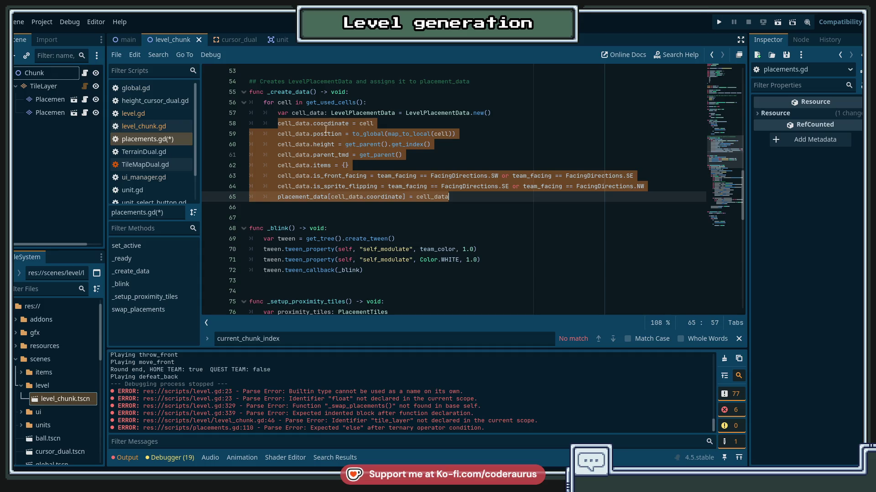
pyautogui.click(324, 207)
# Step: Delete the _create_data() call line from swap_placements and save
pyautogui.scroll(-12, 332, 213)
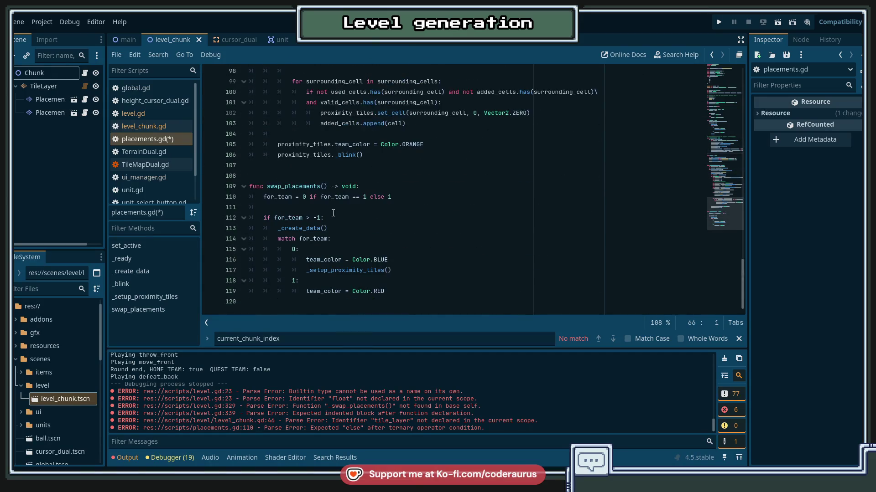
pyautogui.click(350, 228)
pyautogui.hotkey('ctrl', 'shift', 'k')
pyautogui.press('Up')
pyautogui.press('Up')
pyautogui.press('Up')
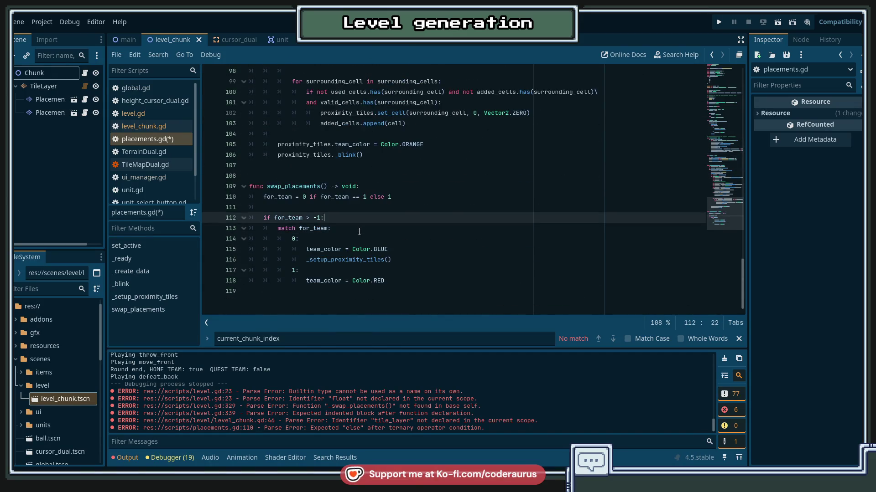
pyautogui.hotkey('ctrl', 's')
# Step: Duplicate the _setup_proximity_tiles() call into the case 1 branch below team_color = Color.RED
pyautogui.press('Down')
pyautogui.press('Down')
pyautogui.press('Down')
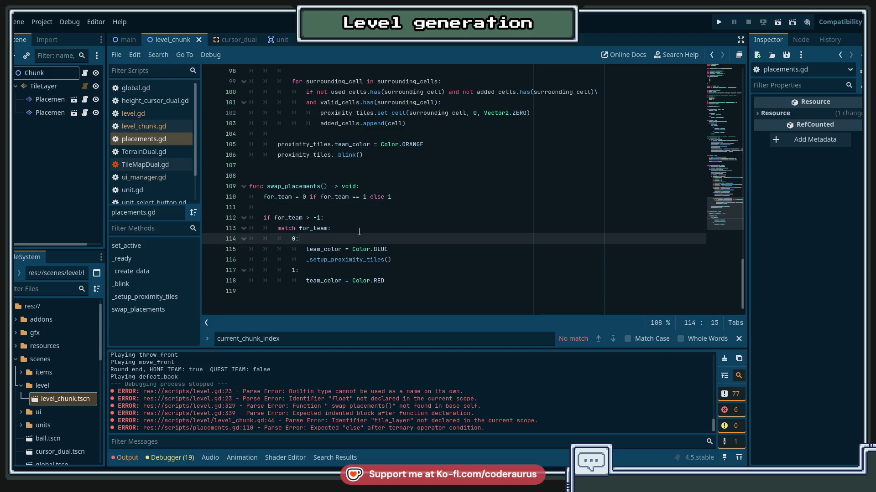
pyautogui.press('Down')
pyautogui.press('Down')
pyautogui.press('Up')
pyautogui.press('Up')
pyautogui.press('Up')
pyautogui.press('Up')
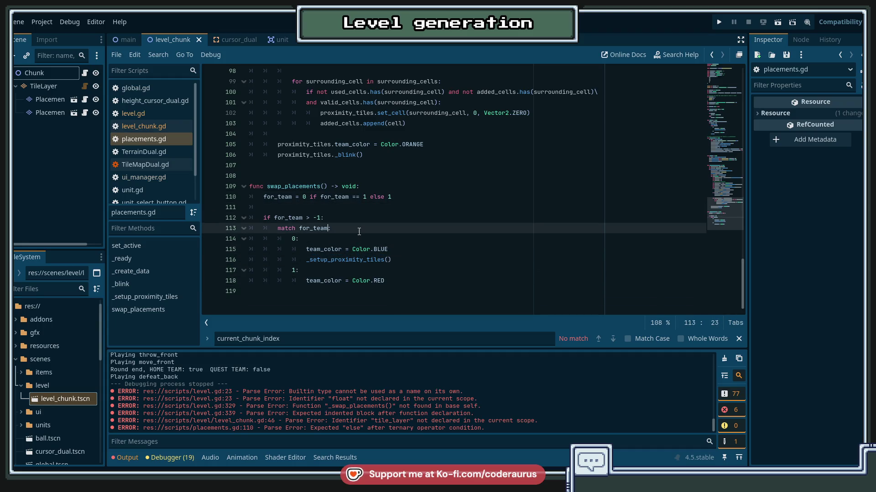
pyautogui.press('Down')
pyautogui.press('Down')
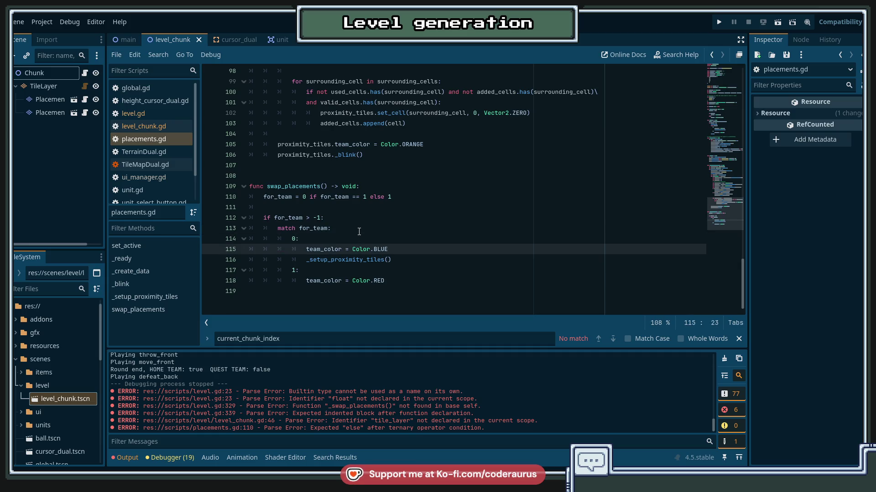
pyautogui.press('Up')
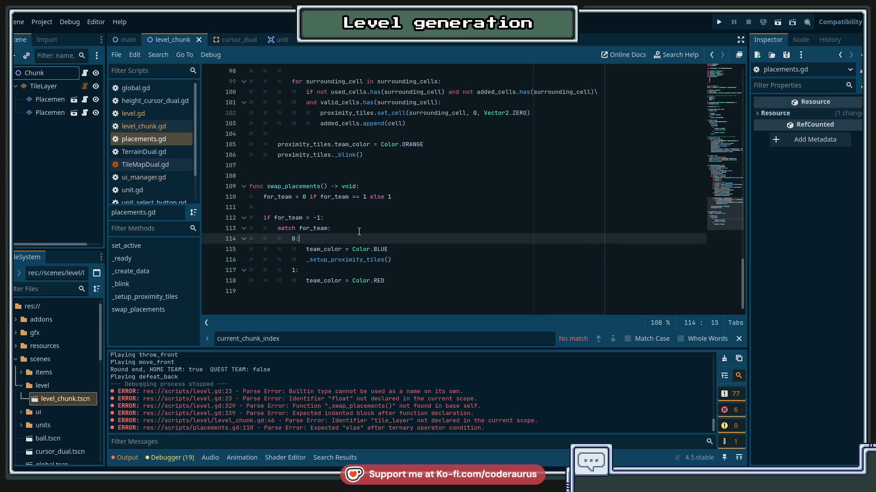
pyautogui.press('Down')
pyautogui.press('Down')
pyautogui.press('Down')
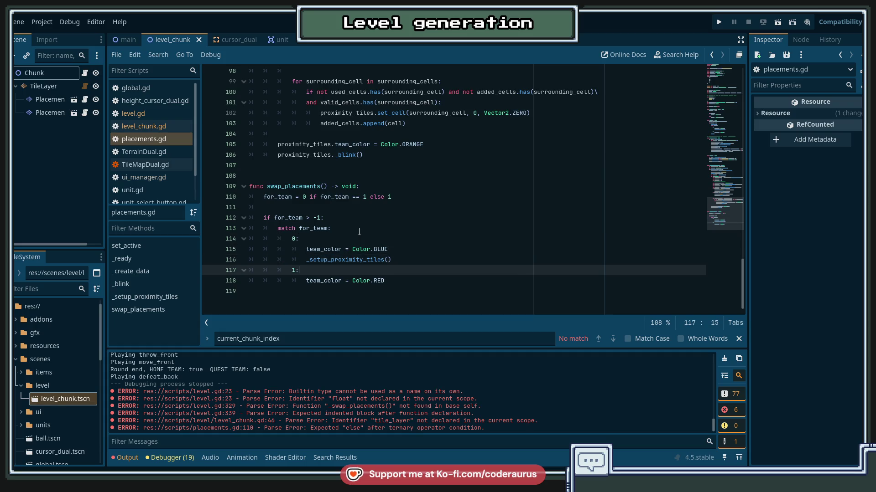
pyautogui.press('Up')
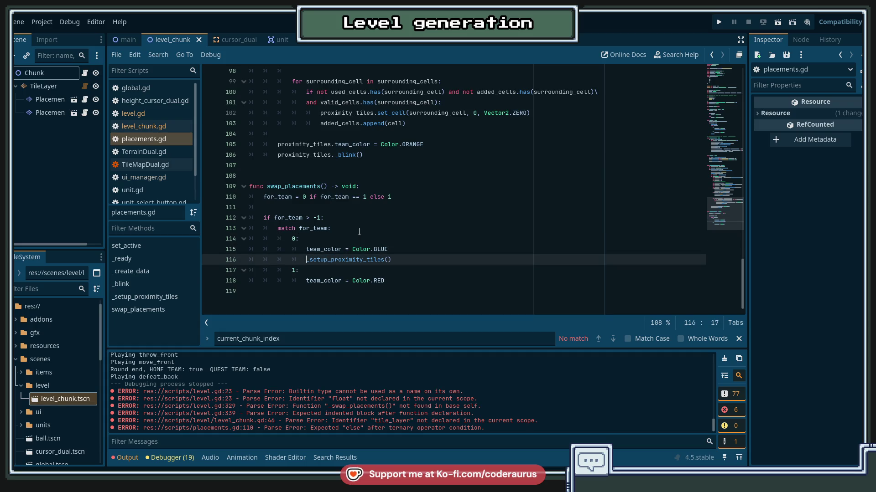
pyautogui.hotkey('shift', 'End')
pyautogui.hotkey('ctrl', 'c')
pyautogui.press('Down')
pyautogui.press('Down')
pyautogui.press('Return')
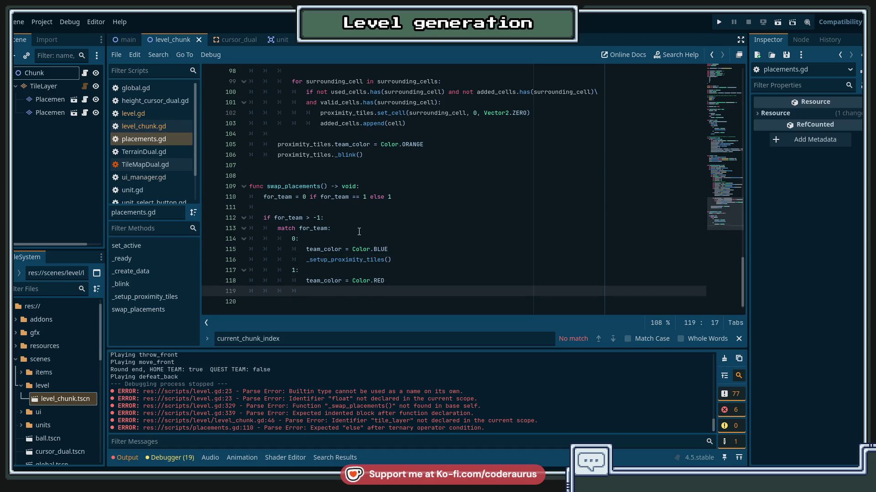
pyautogui.hotkey('ctrl', 'v')
pyautogui.press('Home')
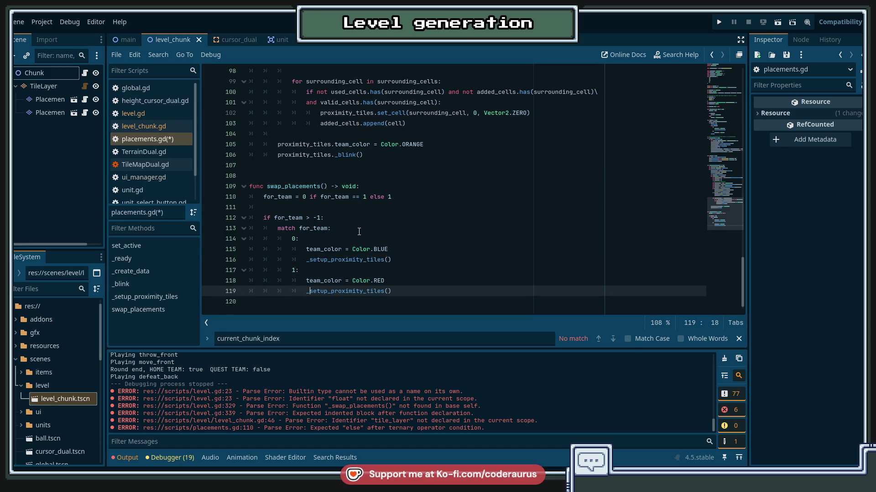
pyautogui.hotkey('ctrl', 'shift', 'Right')
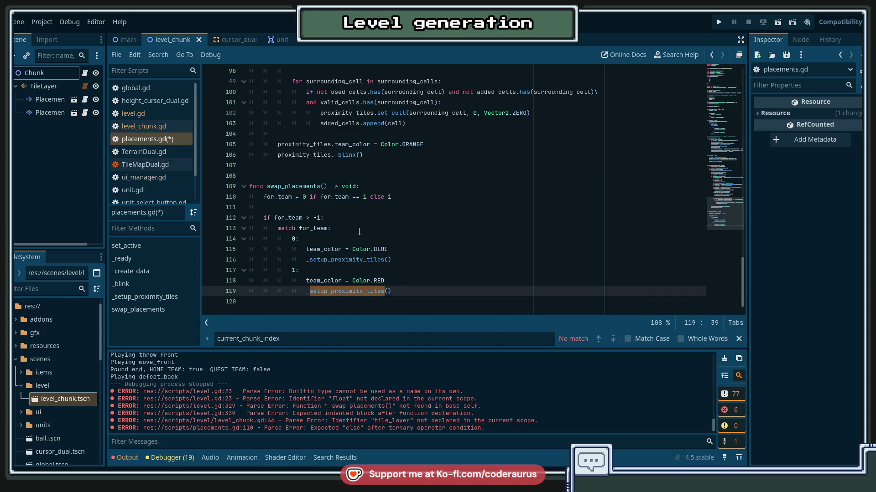
# Step: Rename the pasted call to _clear_proximity_tiles()
pyautogui.write('_')
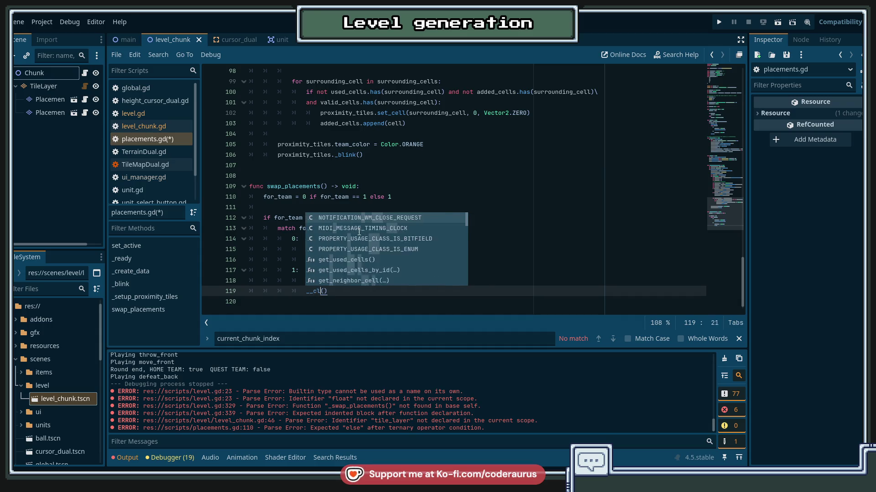
pyautogui.write('clear_po')
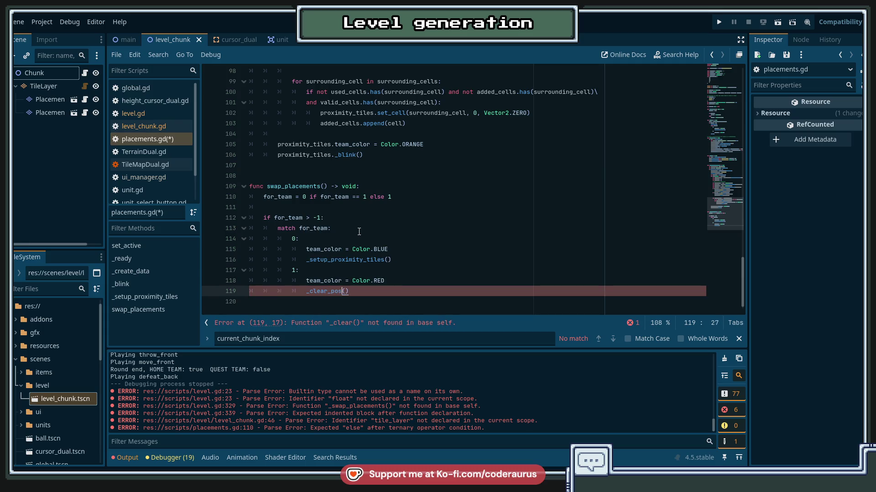
pyautogui.press('BackSpace')
pyautogui.write('roximity_ti')
pyautogui.write('les')
pyautogui.hotkey('ctrl', 'shift', 'Left')
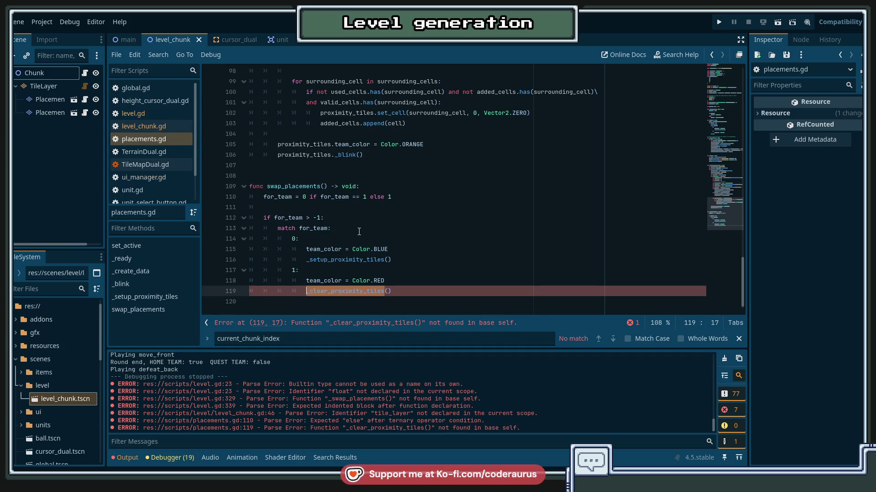
pyautogui.click(375, 217)
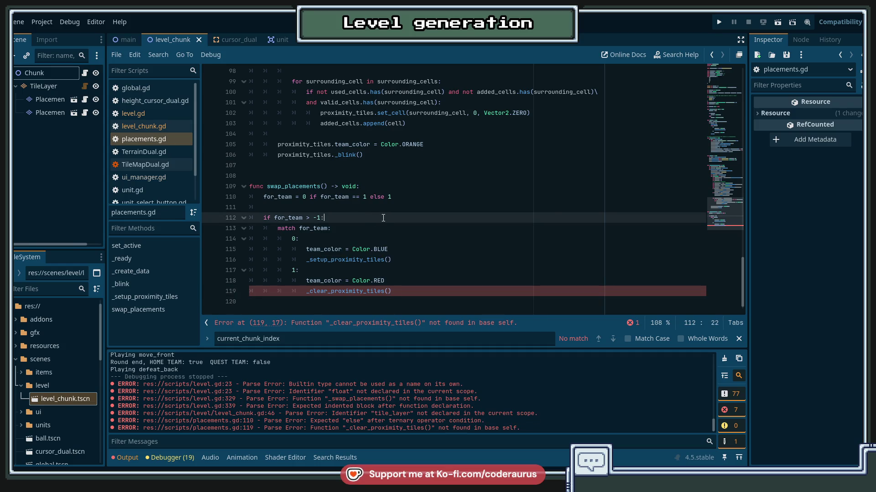
pyautogui.doubleClick(360, 281)
pyautogui.doubleClick(346, 291)
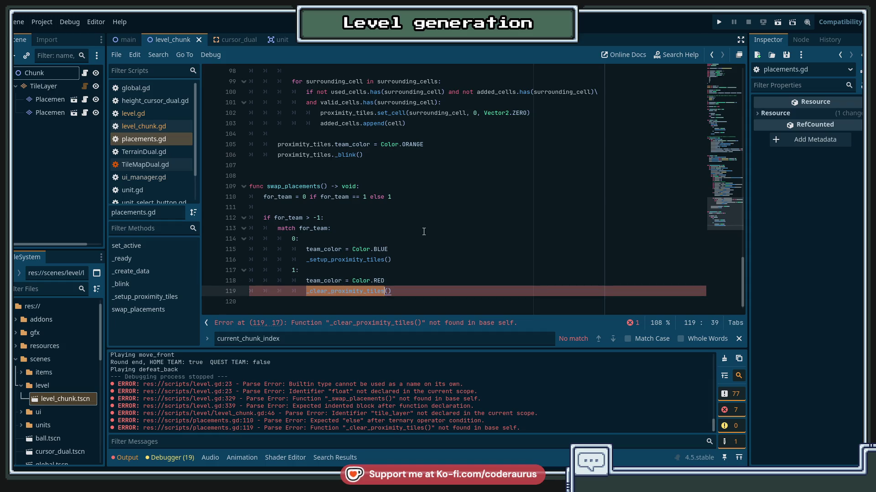
pyautogui.scroll(2, 423, 232)
pyautogui.scroll(12, 449, 241)
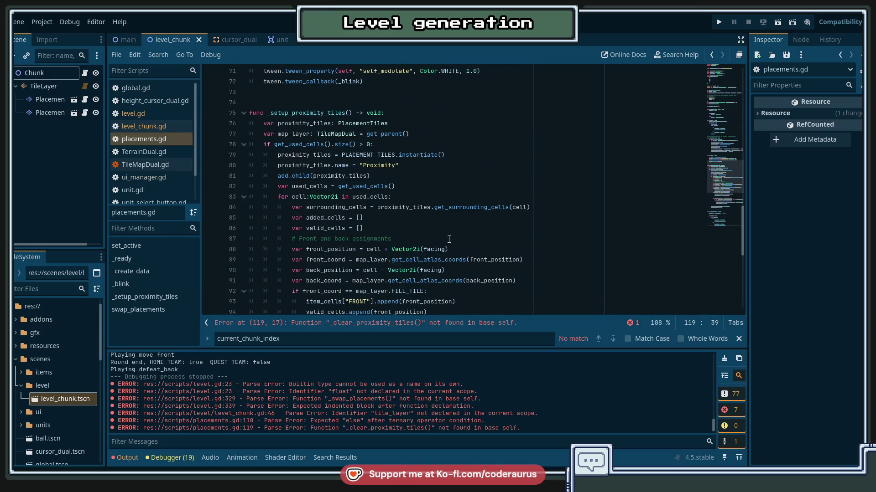
pyautogui.scroll(-9, 449, 239)
# Step: Add func _clear_proximity_tiles() -> void: below _setup_proximity_tiles, leaving its body empty
pyautogui.click(549, 257)
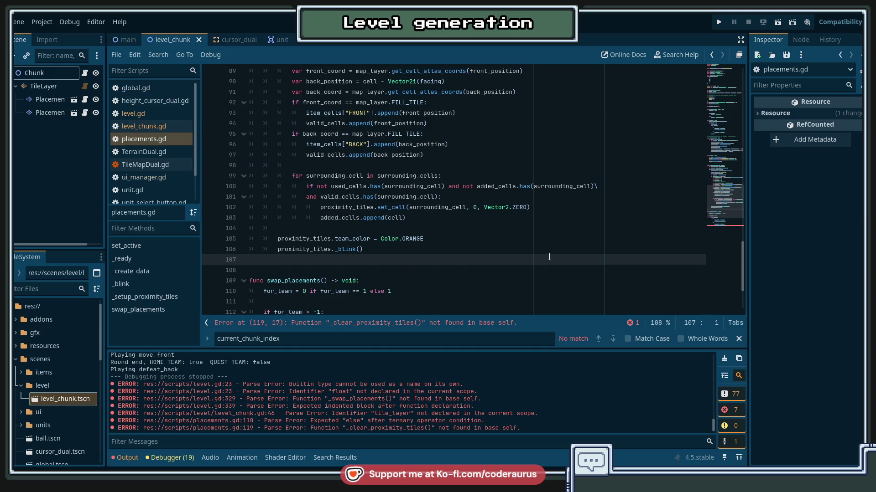
pyautogui.press('Return')
pyautogui.press('Return')
pyautogui.write('func vl')
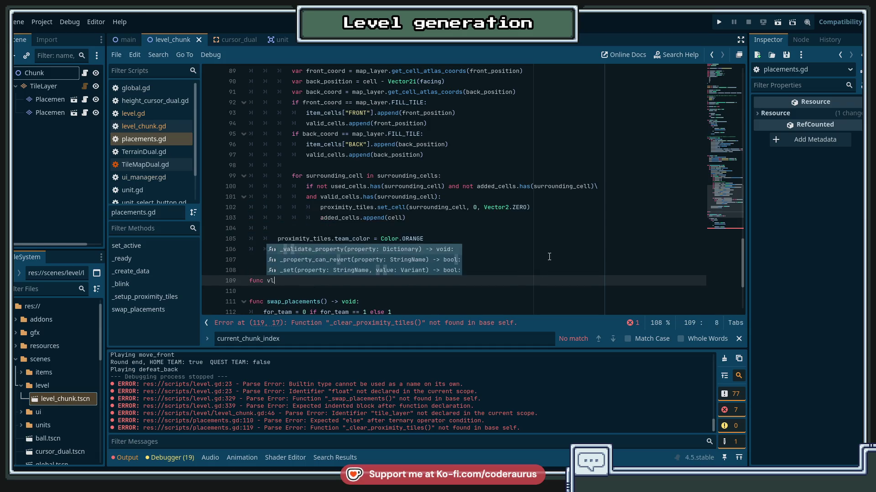
pyautogui.press('BackSpace')
pyautogui.press('BackSpace')
pyautogui.write('_clear_po')
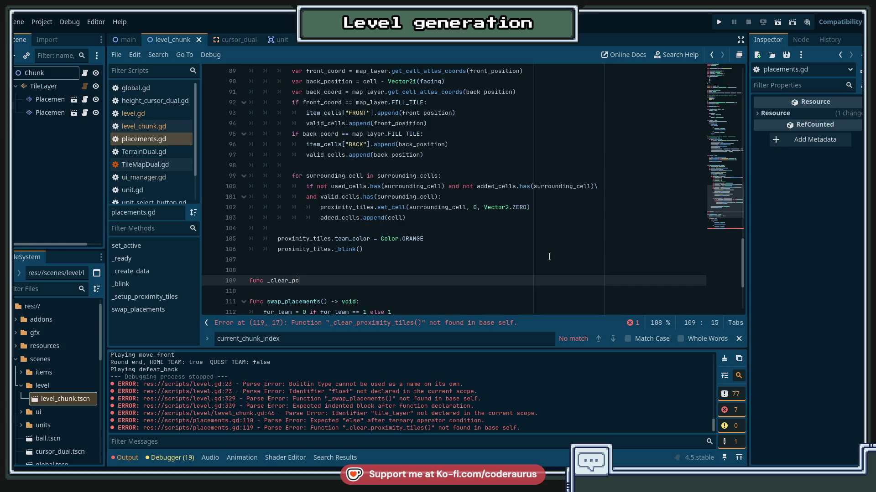
pyautogui.press('BackSpace')
pyautogui.write('roximity_')
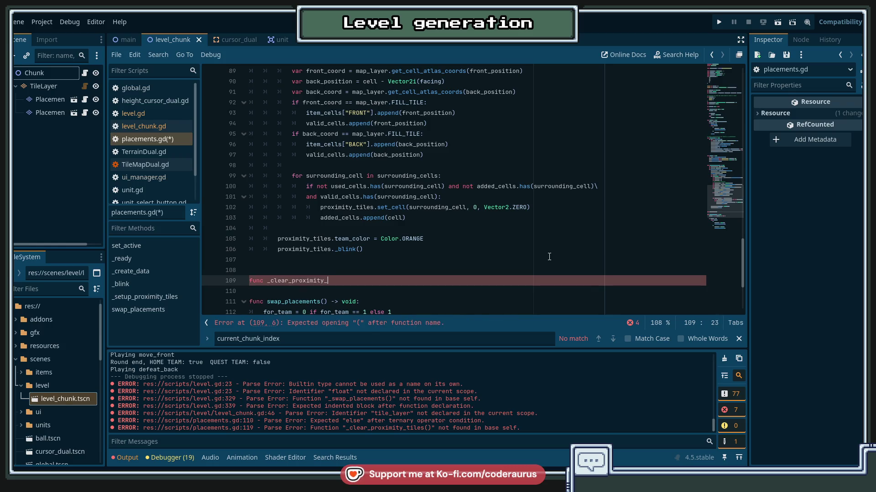
pyautogui.write('tiles() -> void:')
pyautogui.press('Return')
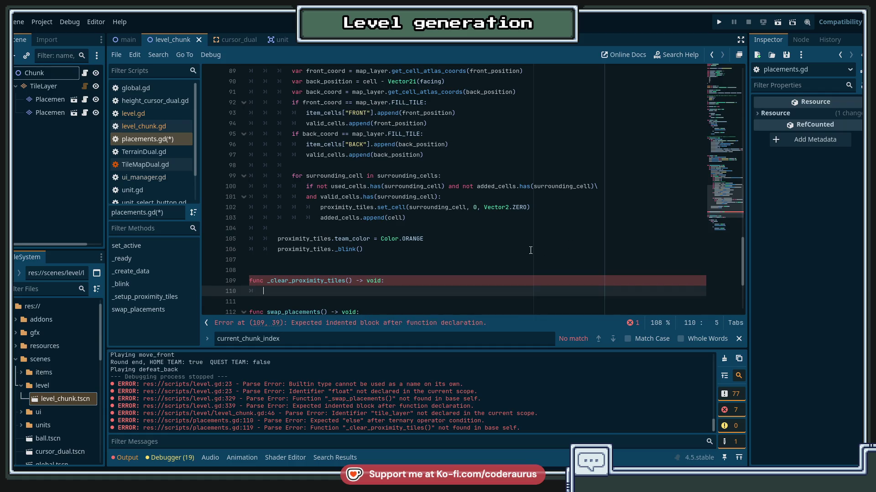
pyautogui.scroll(1, 439, 282)
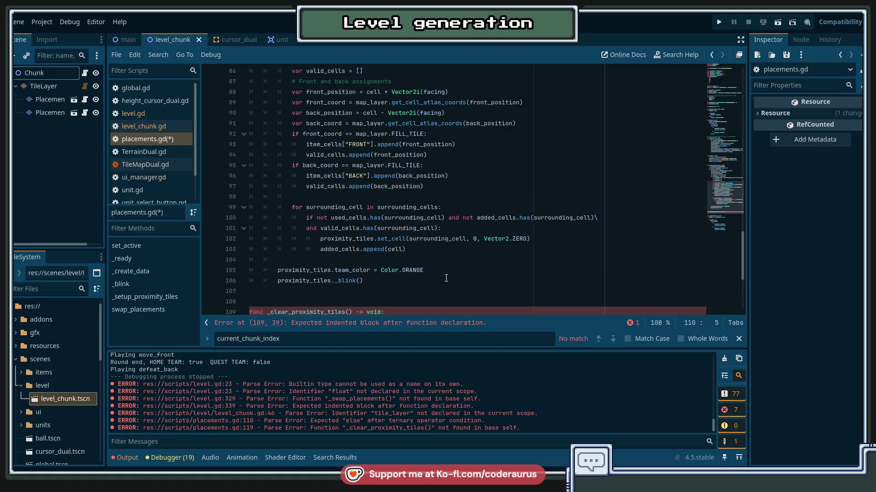
pyautogui.scroll(1, 474, 273)
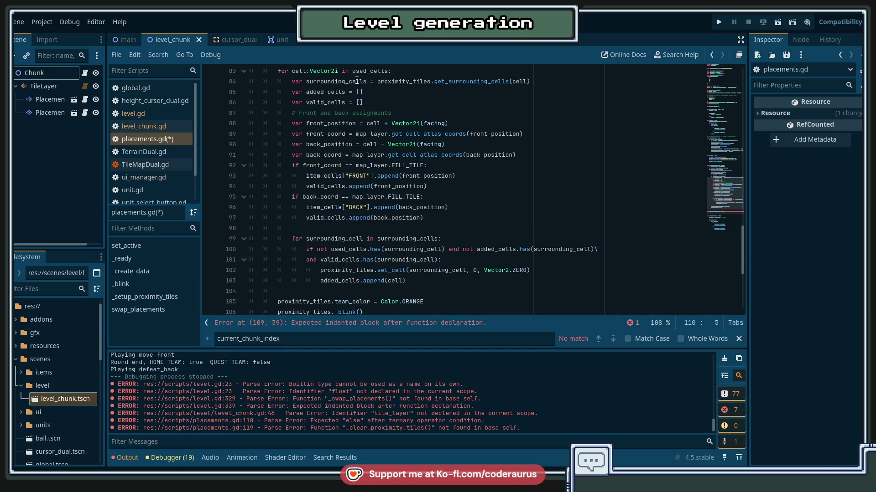
pyautogui.doubleClick(347, 312)
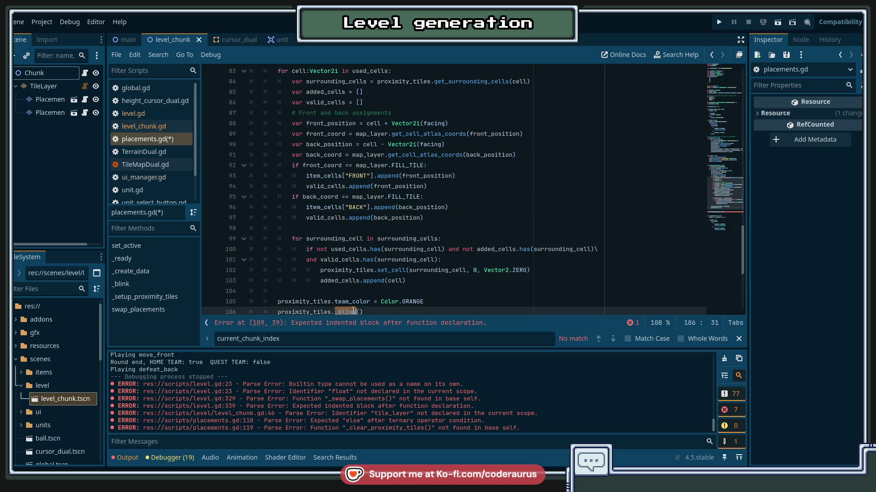
pyautogui.scroll(-4, 451, 233)
pyautogui.scroll(15, 454, 232)
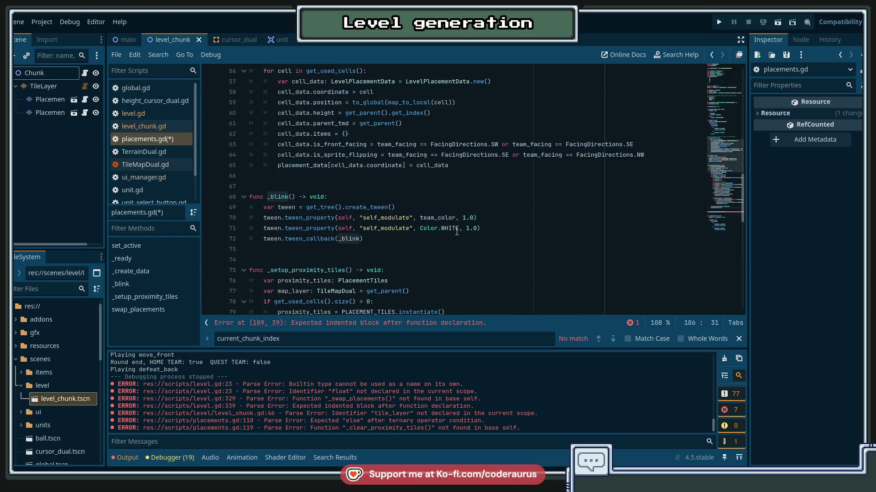
pyautogui.scroll(-15, 456, 233)
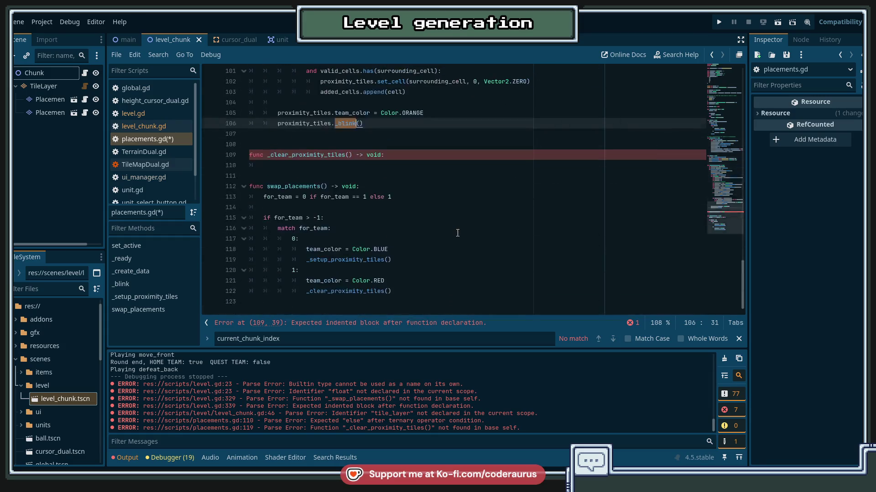
pyautogui.scroll(2, 404, 238)
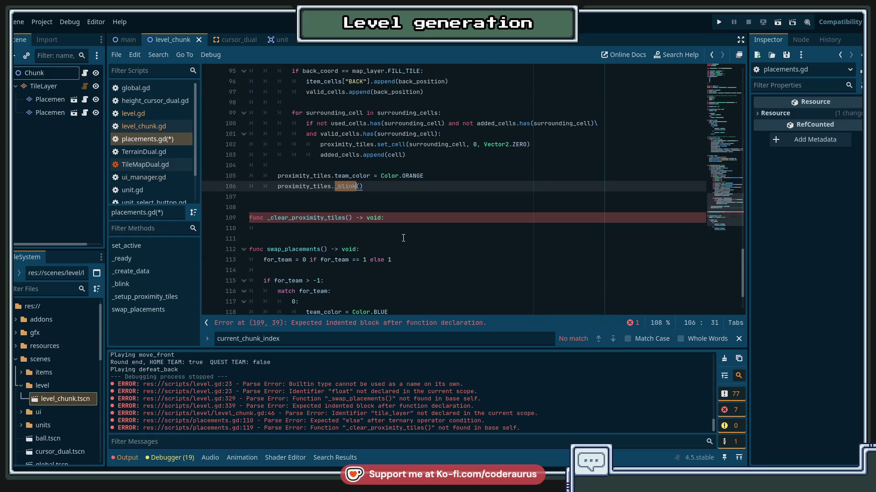
pyautogui.scroll(9, 409, 235)
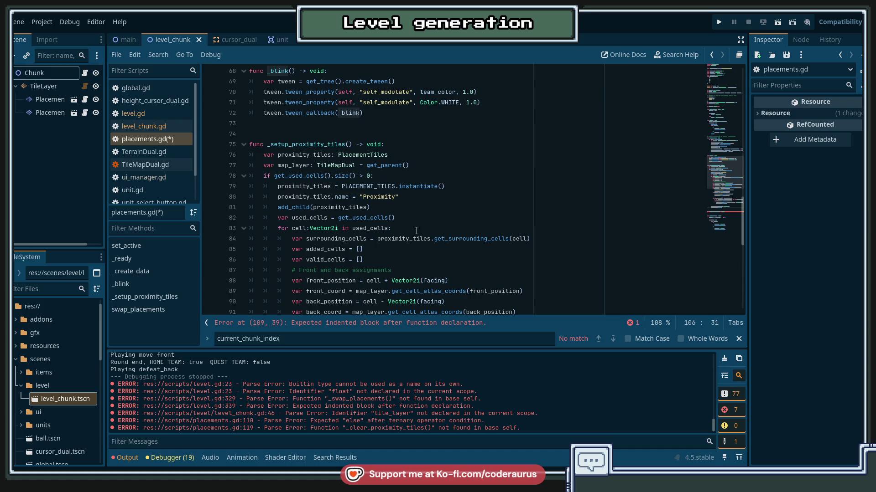
pyautogui.scroll(-10, 416, 228)
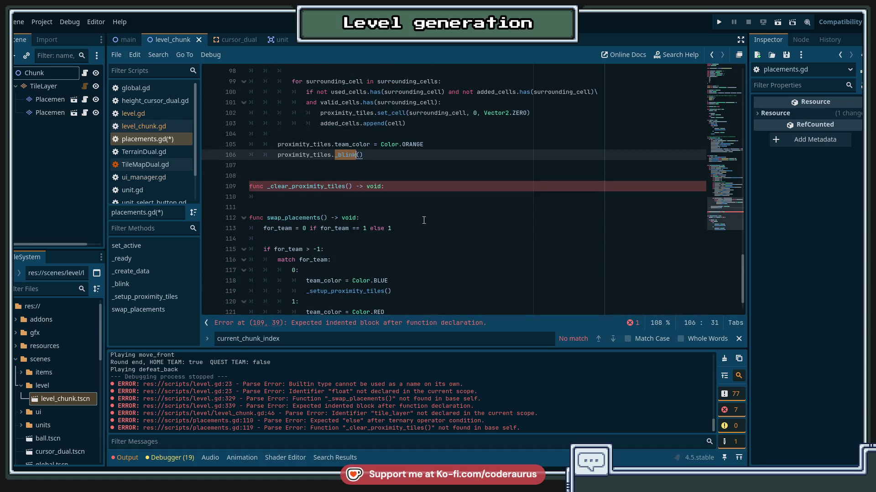
pyautogui.scroll(1, 423, 220)
pyautogui.click(424, 220)
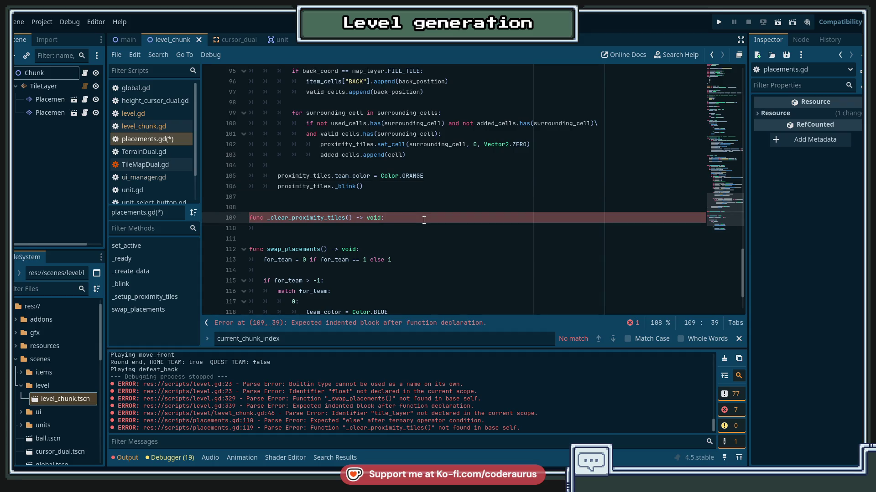
pyautogui.scroll(1, 424, 221)
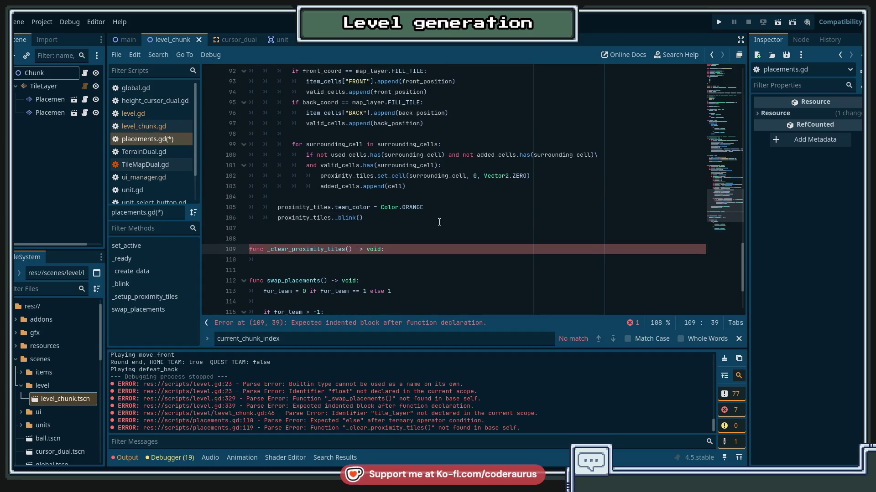
pyautogui.scroll(2, 439, 222)
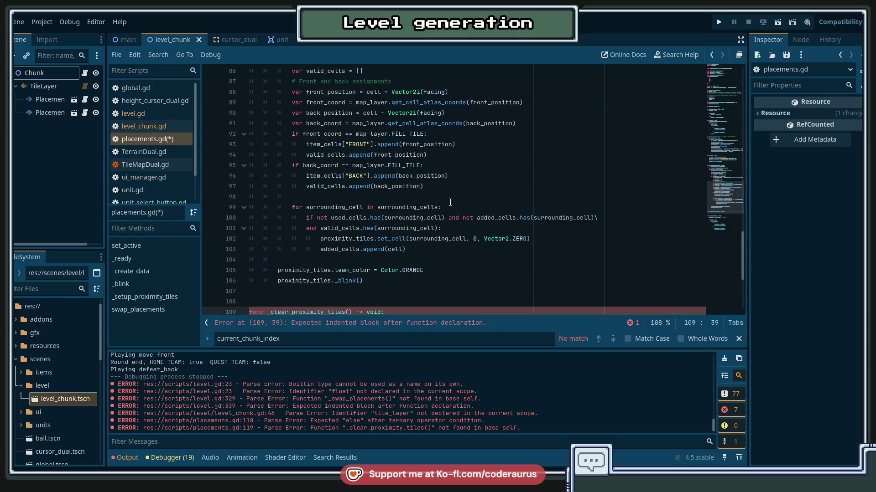
pyautogui.scroll(6, 469, 186)
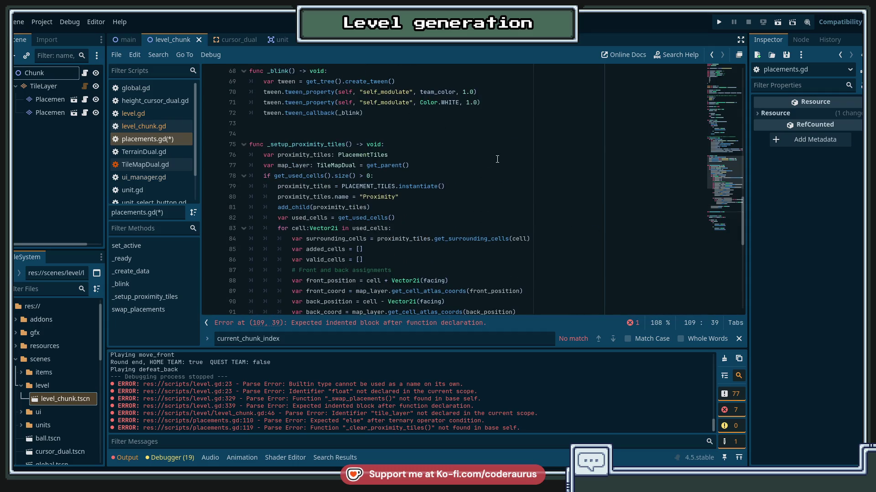
pyautogui.scroll(-4, 498, 159)
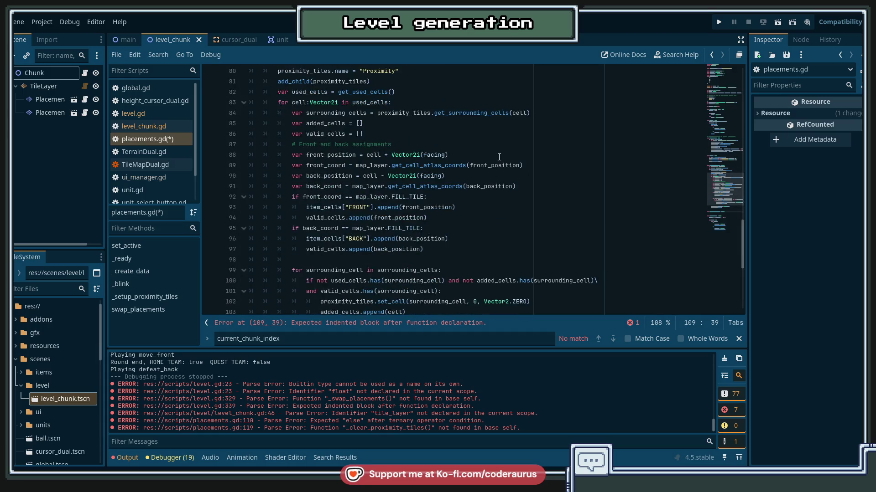
pyautogui.scroll(2, 499, 157)
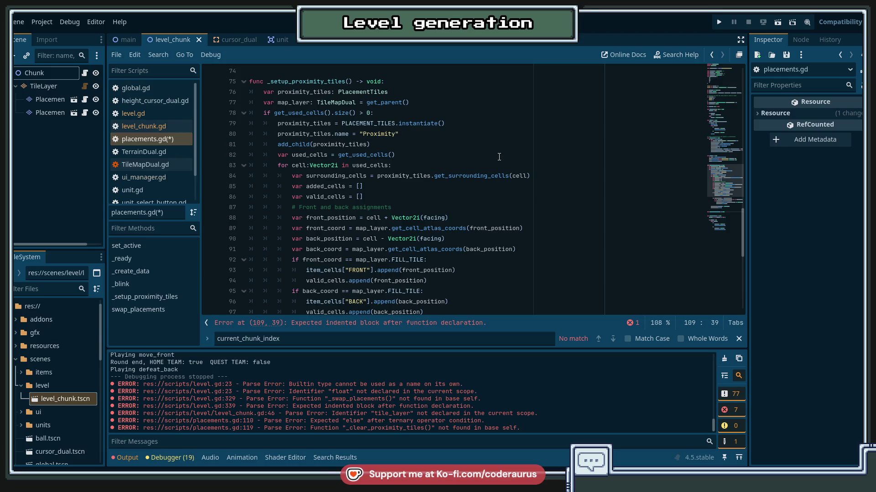
# Step: Review the get_used_cells and add_child calls, briefly folding and unfolding the used-cells loop
pyautogui.doubleClick(299, 113)
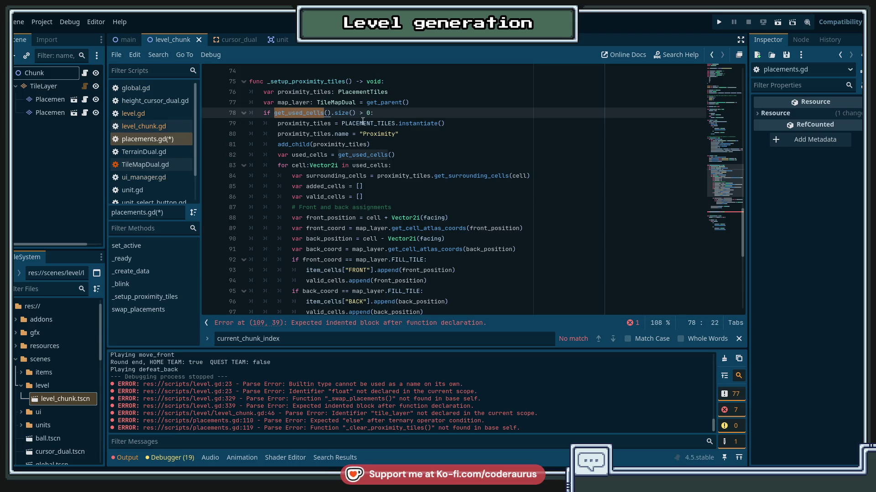
pyautogui.doubleClick(294, 144)
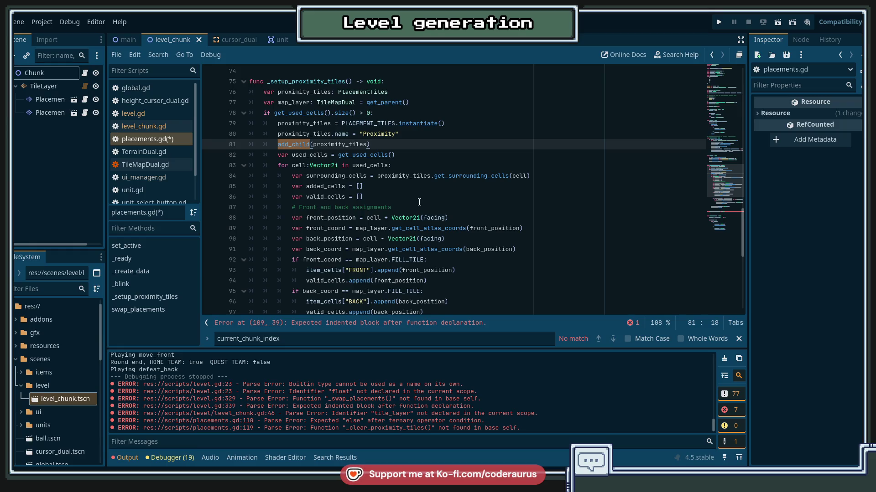
pyautogui.scroll(-1, 419, 202)
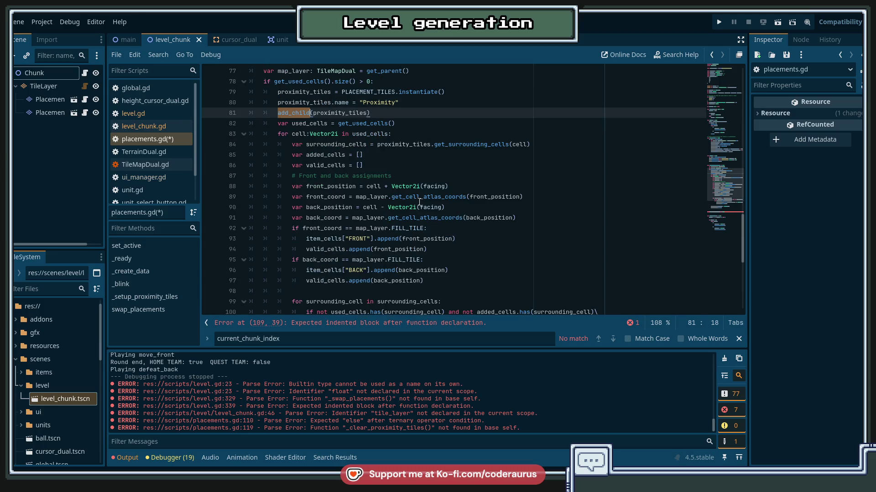
pyautogui.click(243, 134)
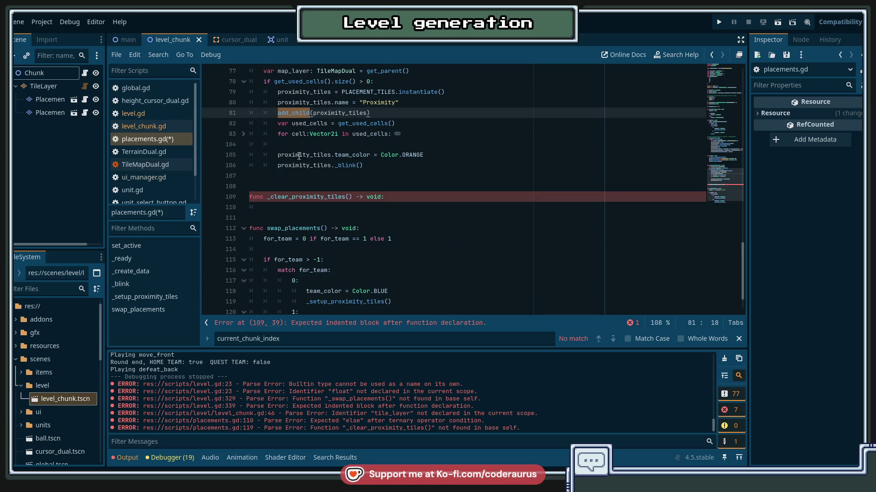
pyautogui.keyDown('shift'); pyautogui.click(241, 135); pyautogui.keyUp('shift')
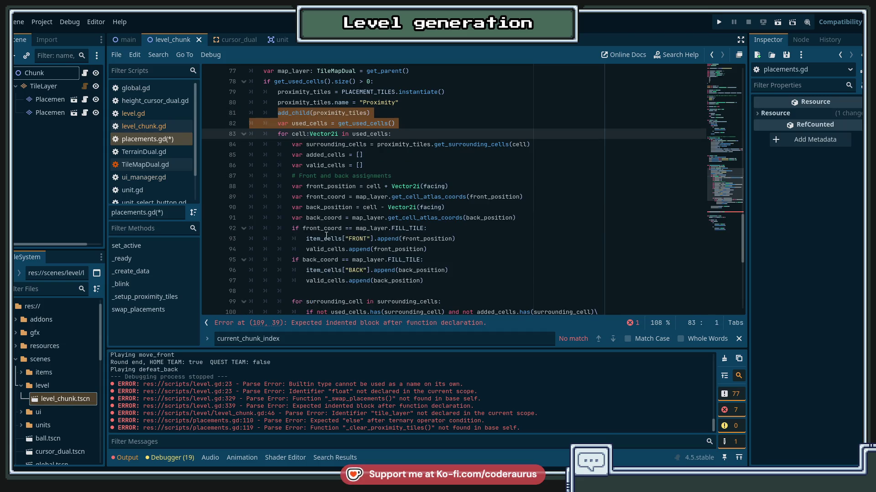
pyautogui.scroll(-1, 327, 148)
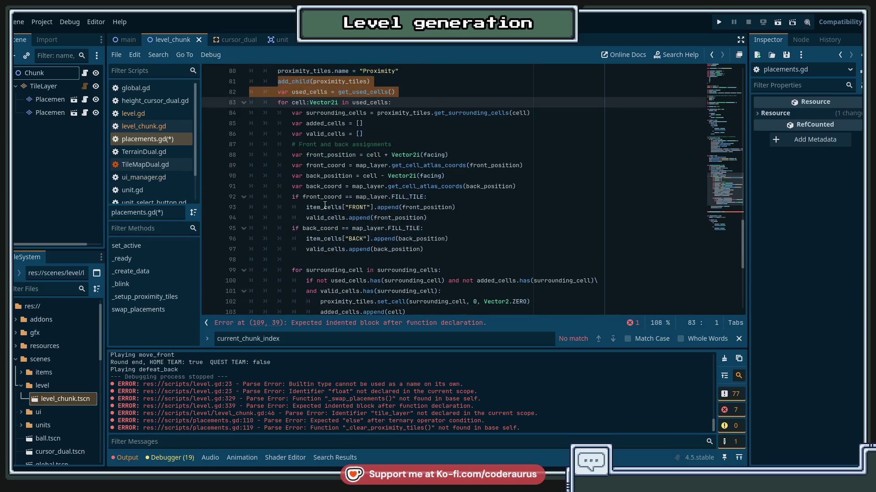
pyautogui.scroll(-2, 328, 148)
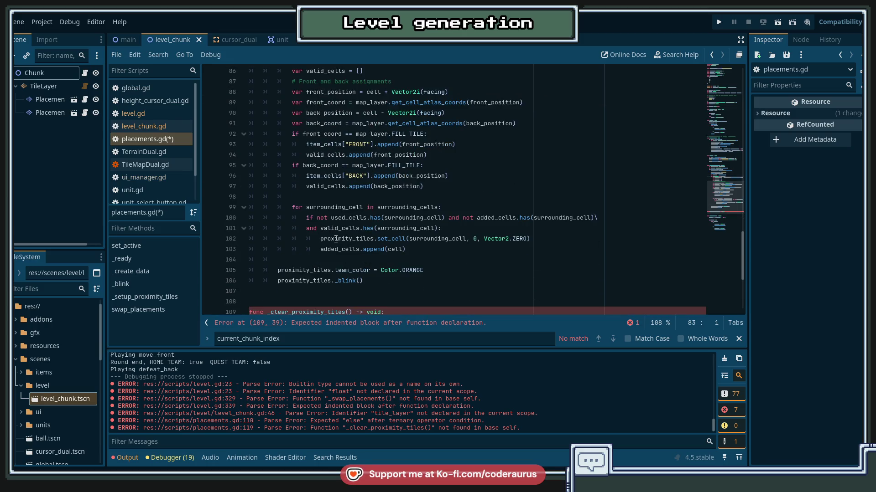
# Step: Inspect the added_cells and valid_cells variables and every use of proximity_tiles
pyautogui.doubleClick(338, 250)
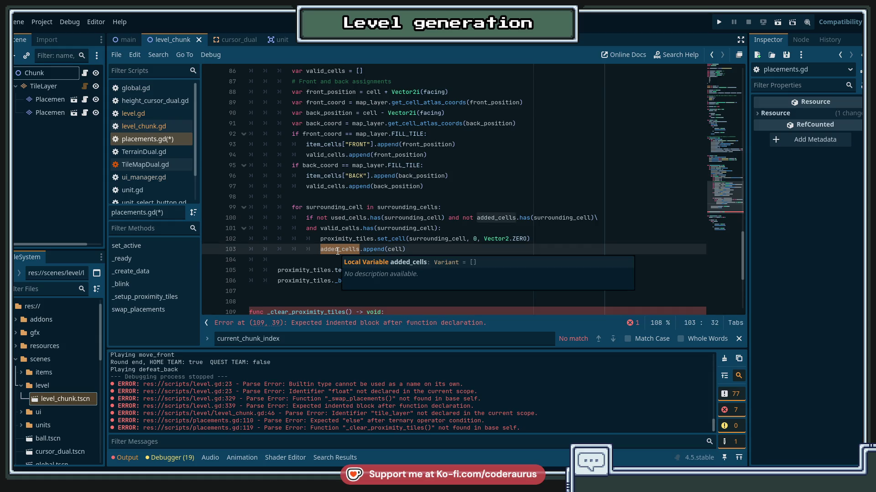
pyautogui.scroll(-3, 410, 218)
pyautogui.scroll(3, 456, 192)
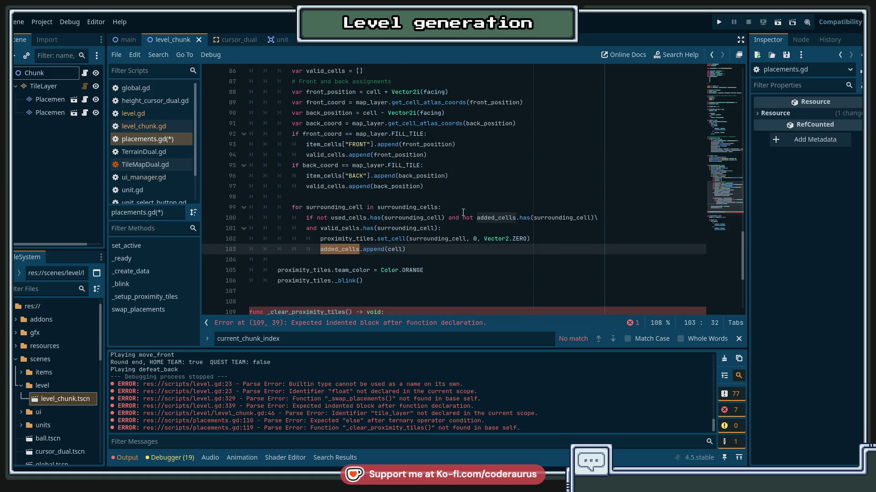
pyautogui.scroll(5, 485, 185)
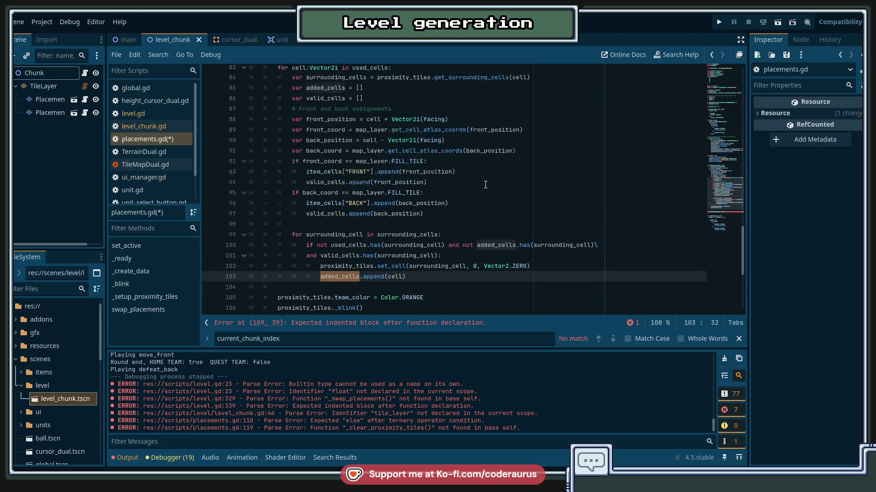
pyautogui.scroll(-3, 485, 185)
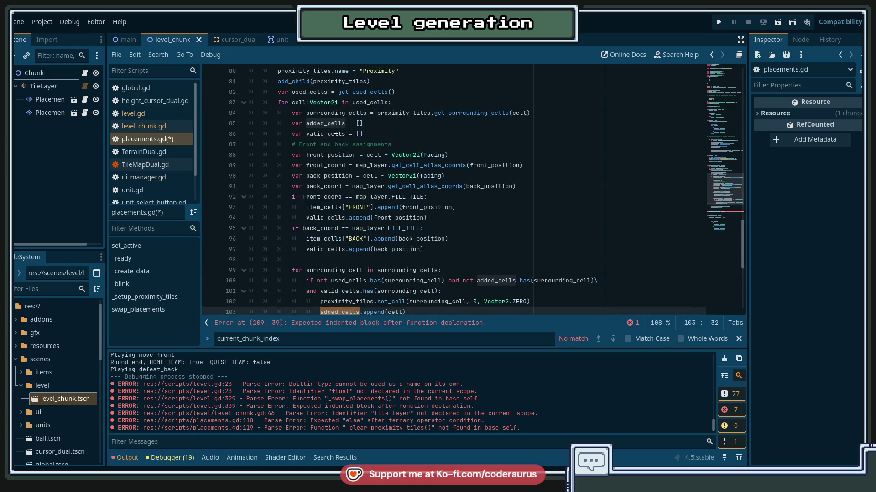
pyautogui.click(364, 134)
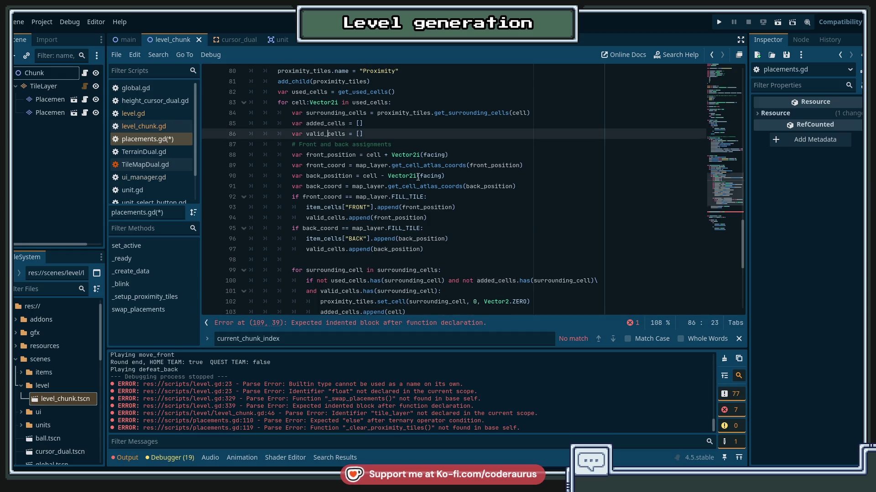
pyautogui.scroll(-2, 346, 252)
pyautogui.doubleClick(332, 237)
pyautogui.scroll(2, 332, 236)
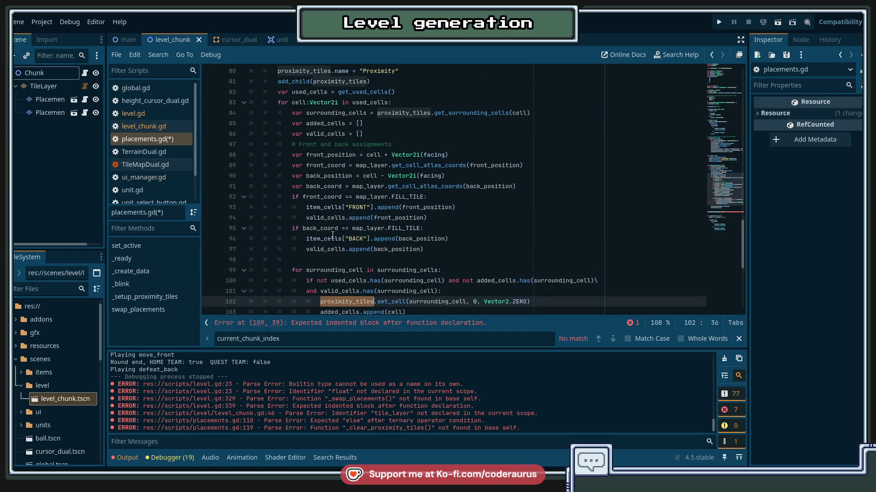
pyautogui.scroll(2, 439, 179)
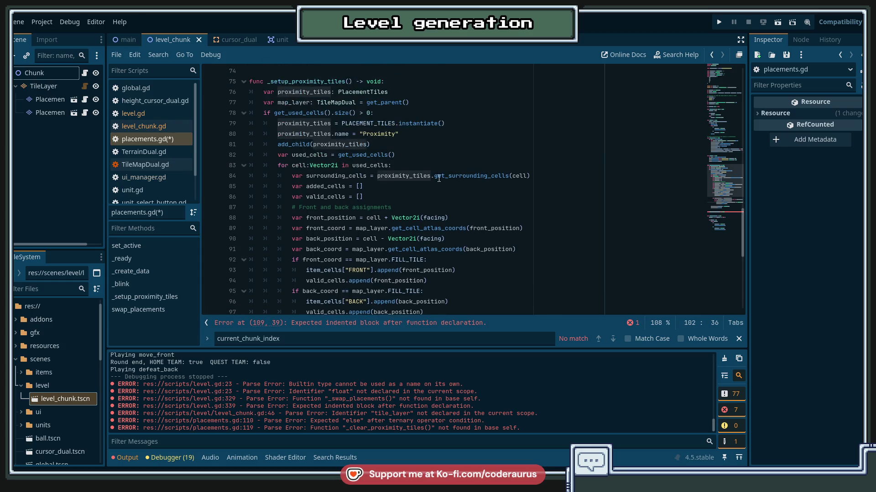
# Step: Fold the 'for cell in used_cells' loop on line 83 so the function fits on screen
pyautogui.click(244, 165)
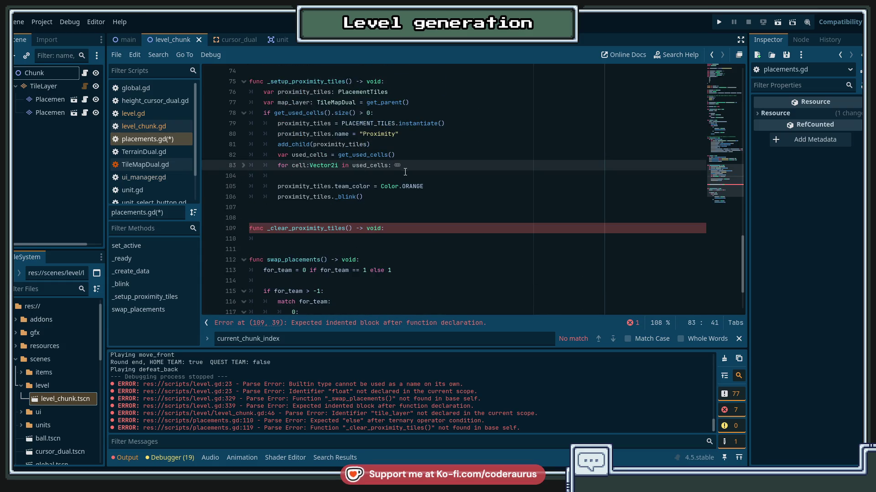
pyautogui.click(321, 155)
pyautogui.click(390, 155)
pyautogui.click(374, 134)
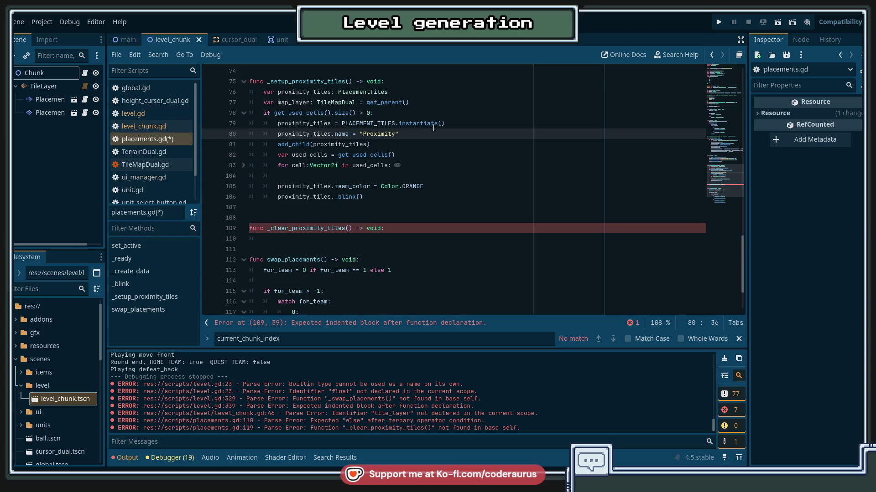
# Step: Review the FRONT and BACK entries in the item_cells declaration
pyautogui.scroll(15, 423, 134)
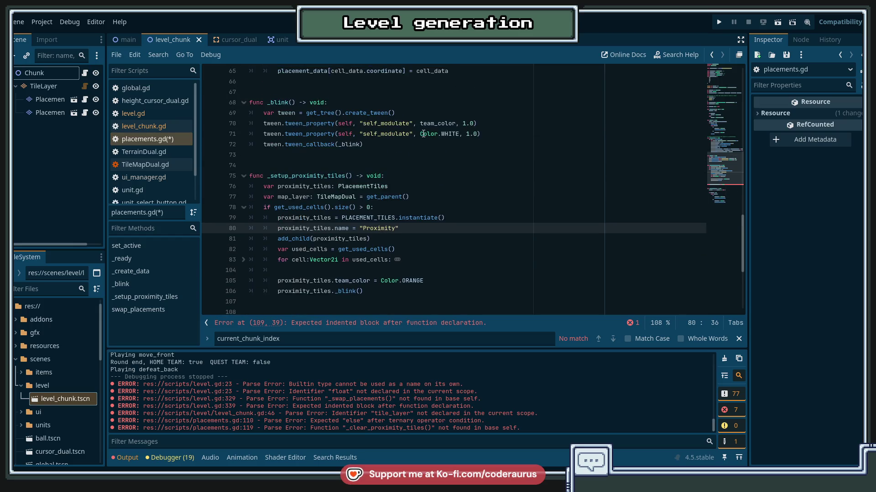
pyautogui.scroll(6, 438, 124)
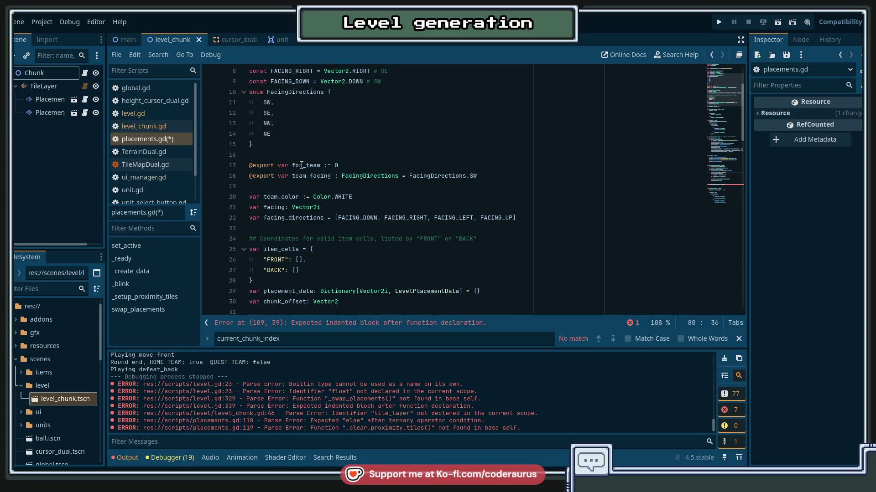
pyautogui.scroll(-3, 277, 214)
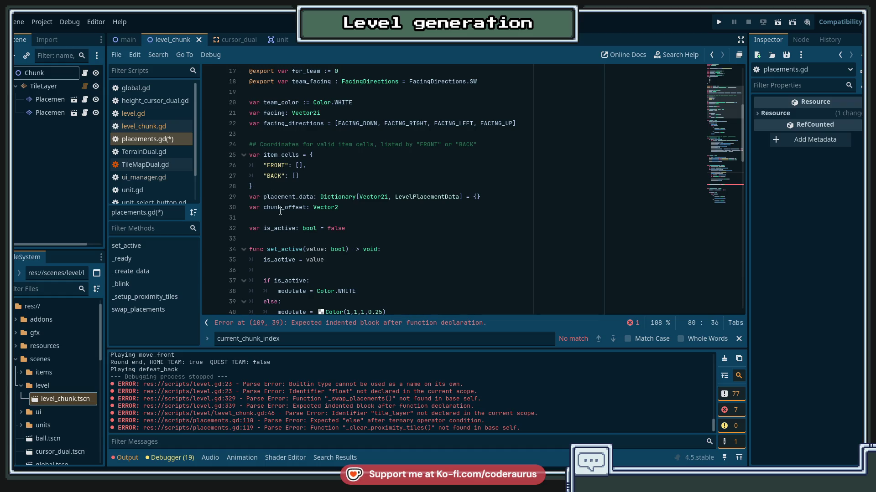
pyautogui.moveTo(263, 165); pyautogui.dragTo(303, 172)
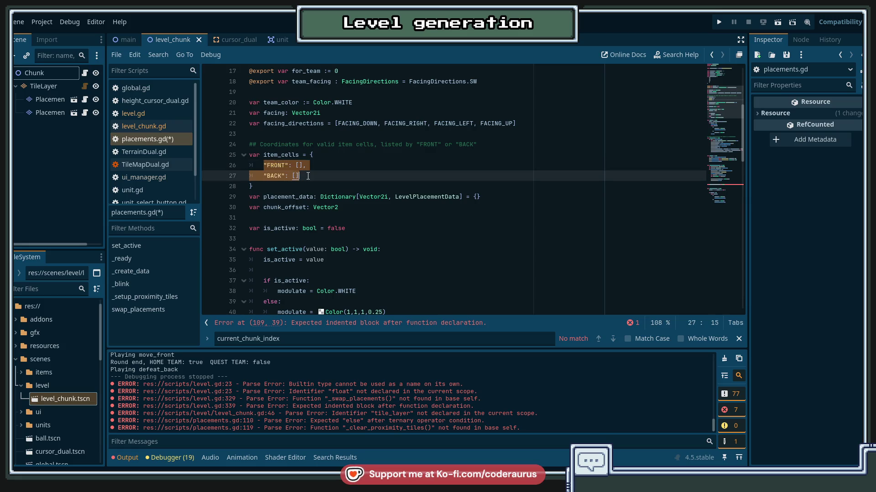
pyautogui.scroll(-15, 307, 176)
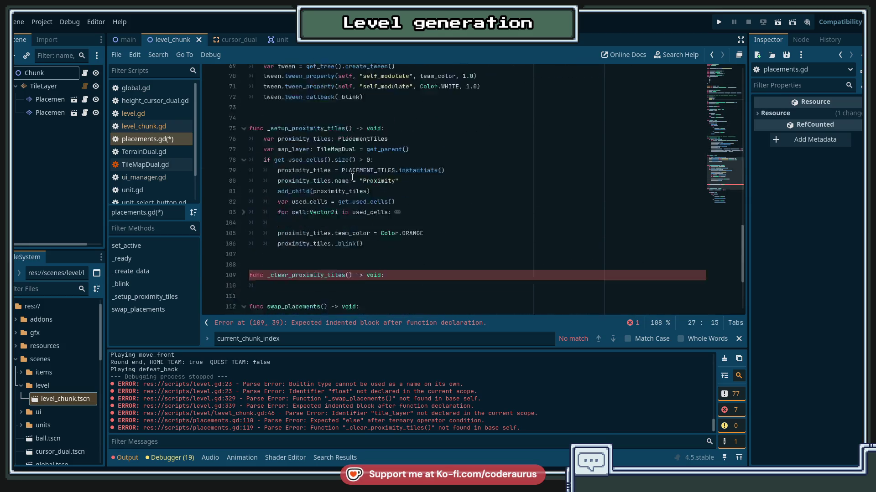
pyautogui.scroll(-3, 298, 177)
pyautogui.scroll(2, 252, 171)
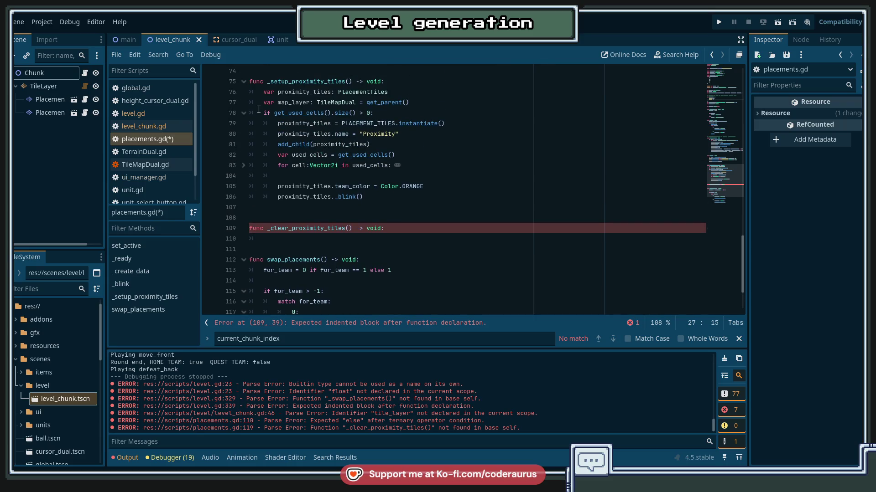
# Step: Expand the used-cells loop, check the FRONT append lines, and go to _clear_proximity_tiles
pyautogui.click(243, 165)
pyautogui.scroll(-3, 305, 186)
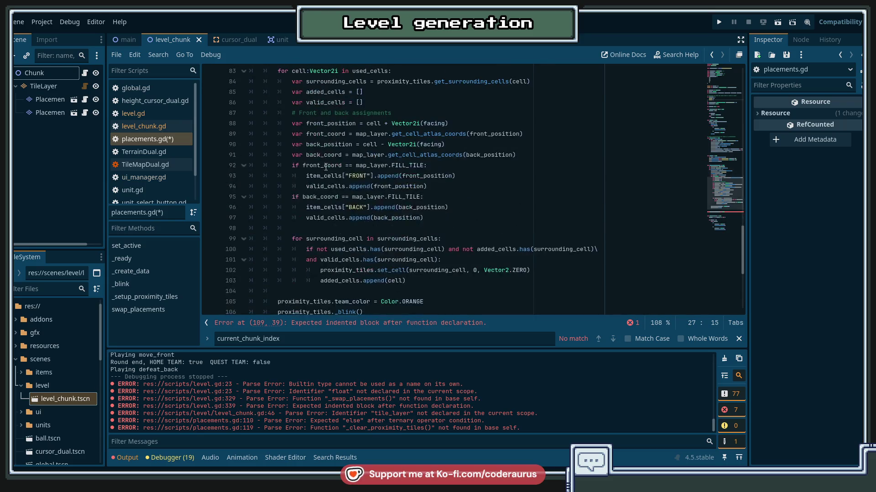
pyautogui.moveTo(306, 176); pyautogui.dragTo(449, 187)
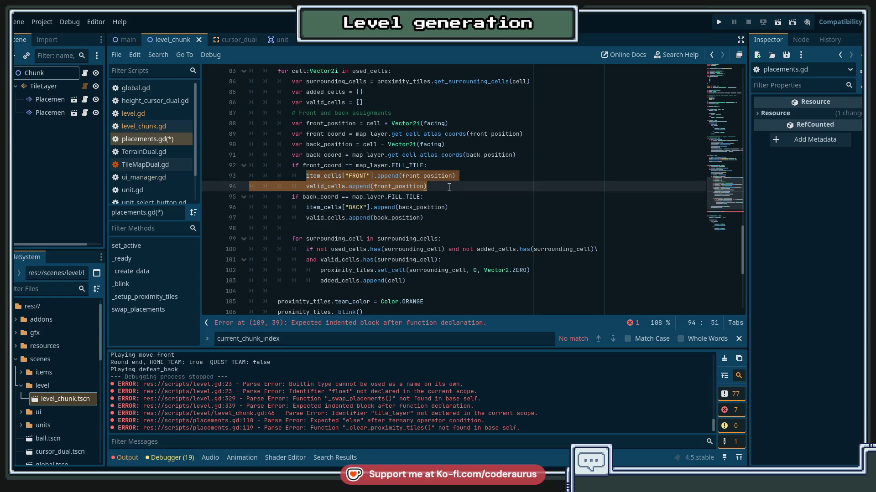
pyautogui.click(449, 187)
pyautogui.doubleClick(306, 177)
pyautogui.scroll(-4, 344, 228)
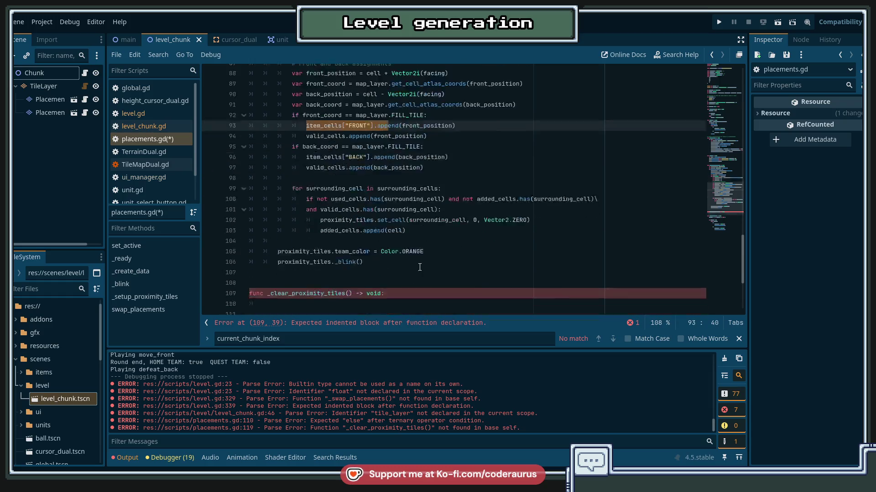
pyautogui.click(343, 228)
pyautogui.scroll(1, 396, 236)
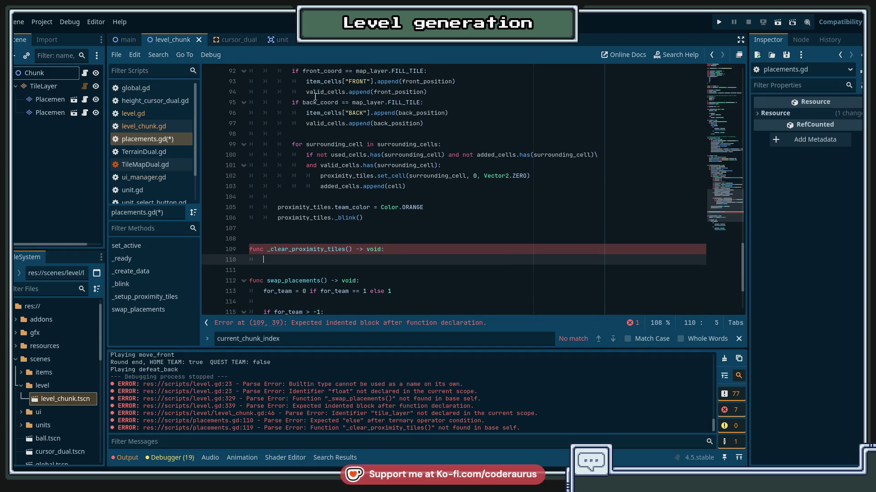
# Step: Write item_cells["FRONT"].clear() as the body of _clear_proximity_tiles on line 110
pyautogui.write('itme')
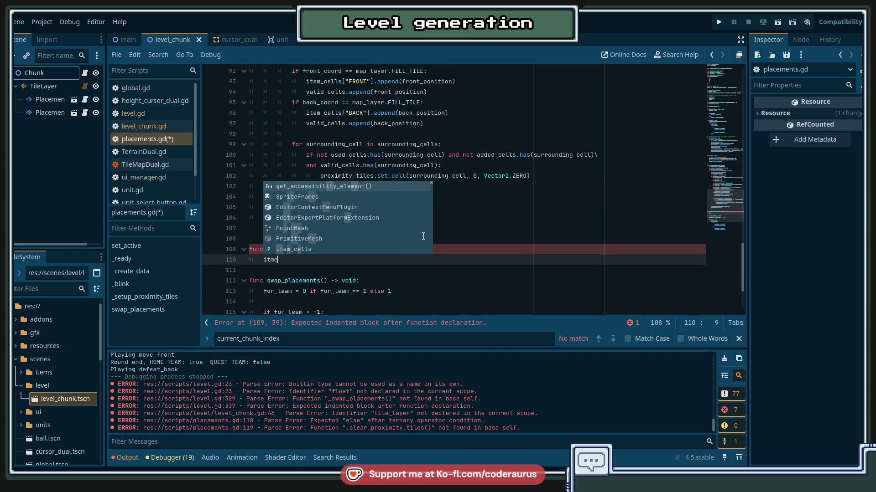
pyautogui.write('ms')
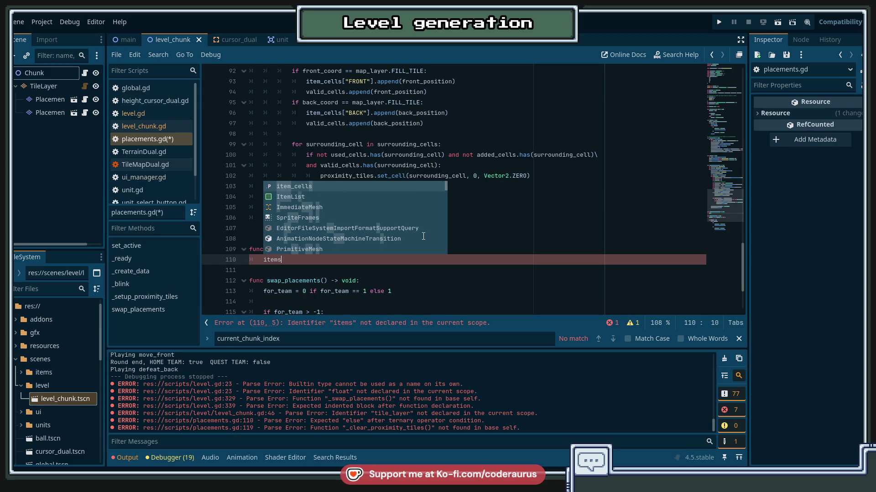
pyautogui.click(451, 105)
pyautogui.scroll(2, 451, 105)
pyautogui.scroll(1, 356, 157)
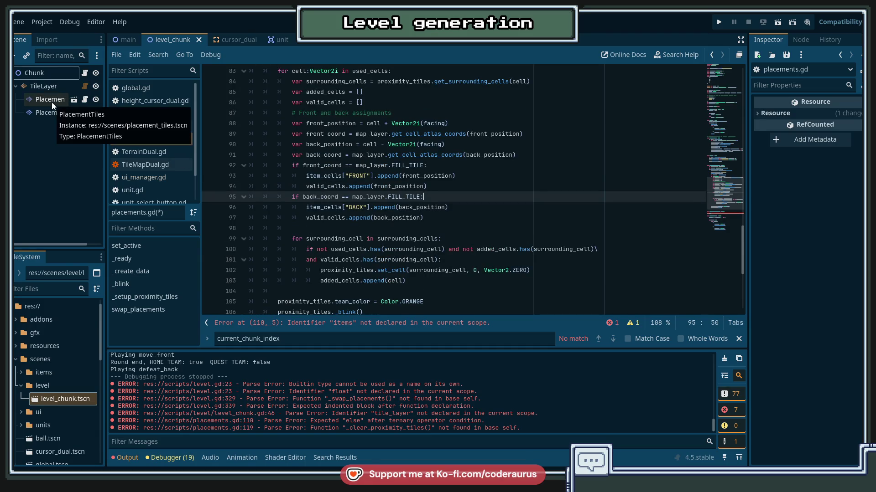
pyautogui.scroll(-5, 438, 201)
pyautogui.click(438, 166)
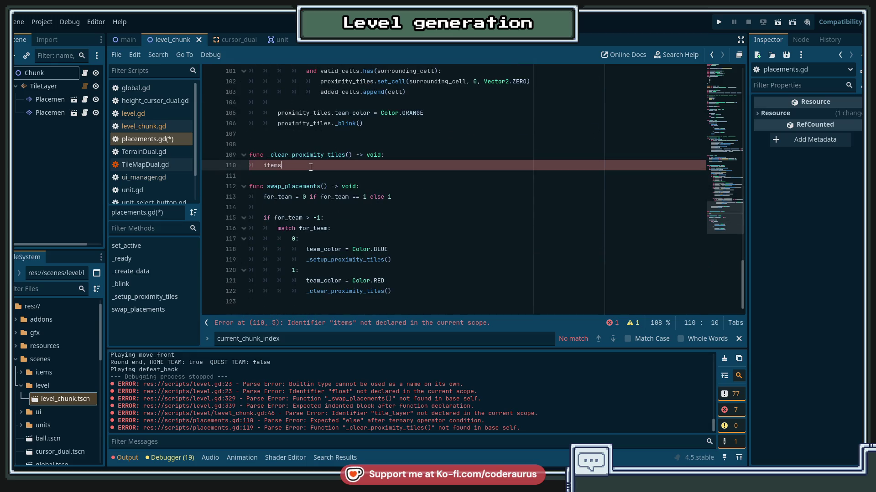
pyautogui.scroll(2, 438, 202)
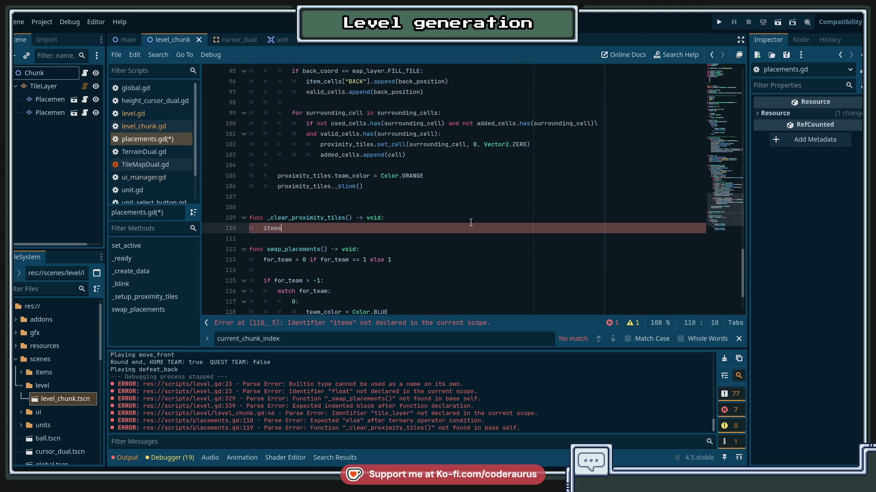
pyautogui.write('_ce')
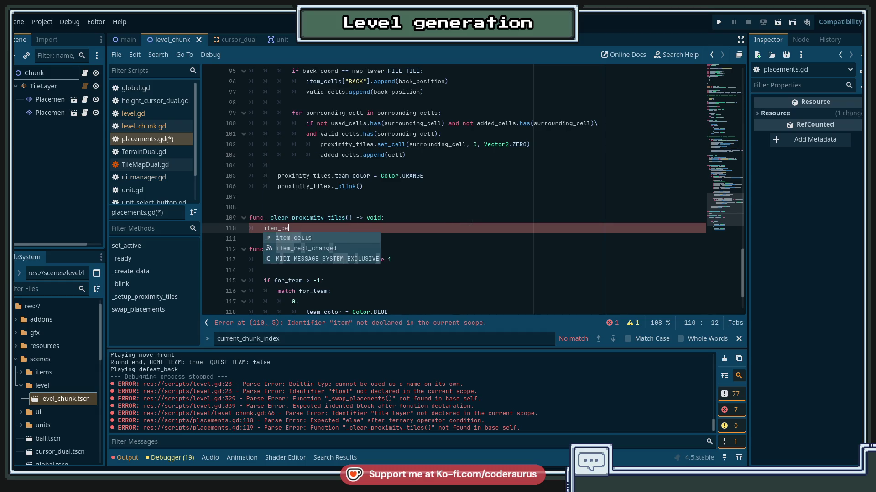
pyautogui.write('lls')
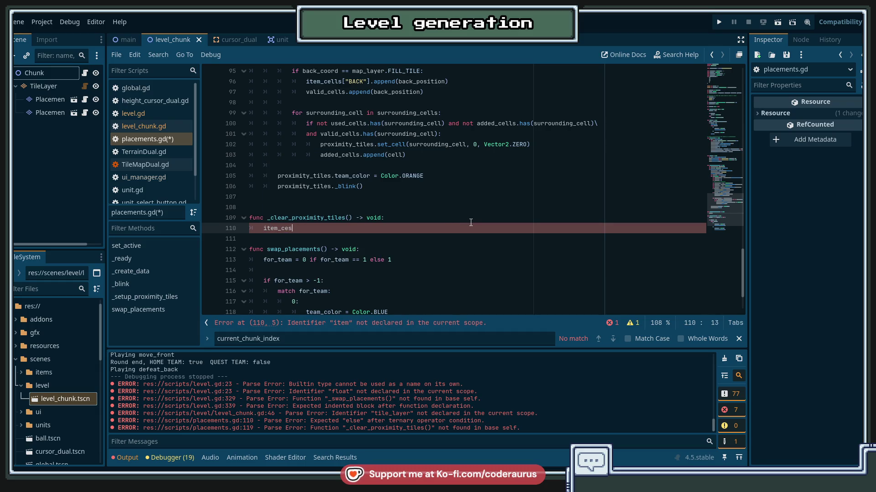
pyautogui.write('["F')
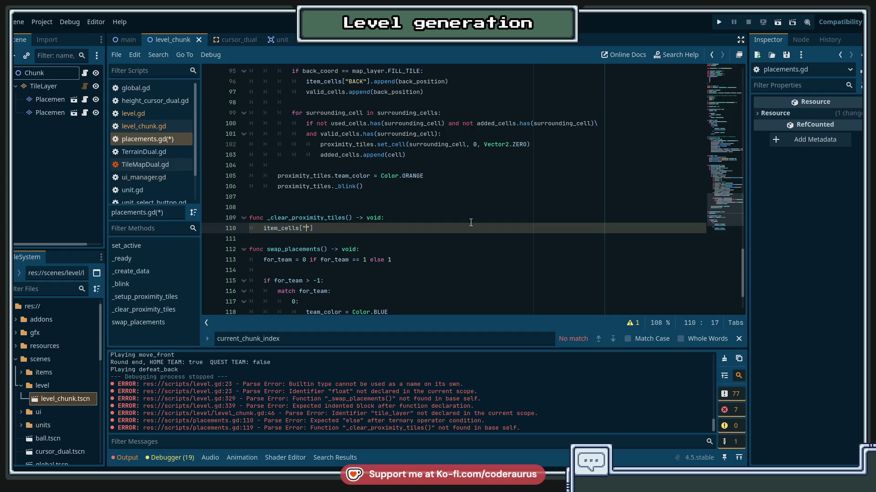
pyautogui.write('RONT"')
pyautogui.write('].clear()')
pyautogui.press('Return')
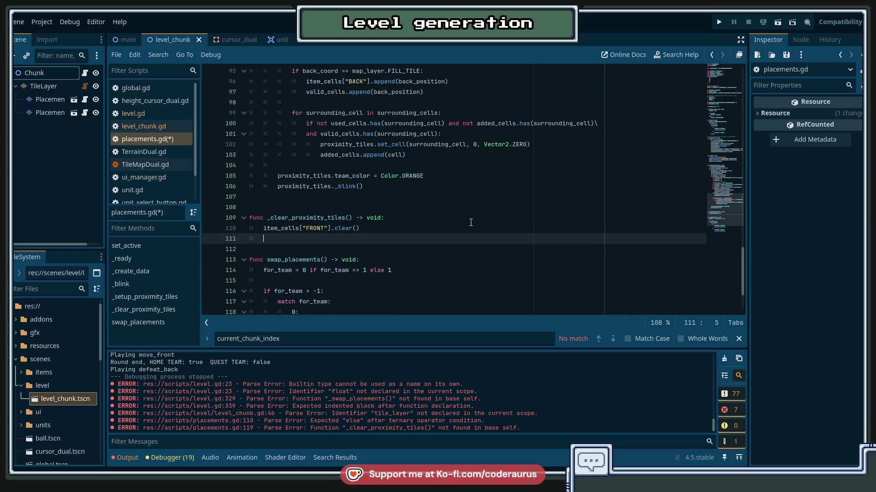
pyautogui.write('_c')
pyautogui.press('BackSpace')
pyautogui.press('BackSpace')
pyautogui.press('Up')
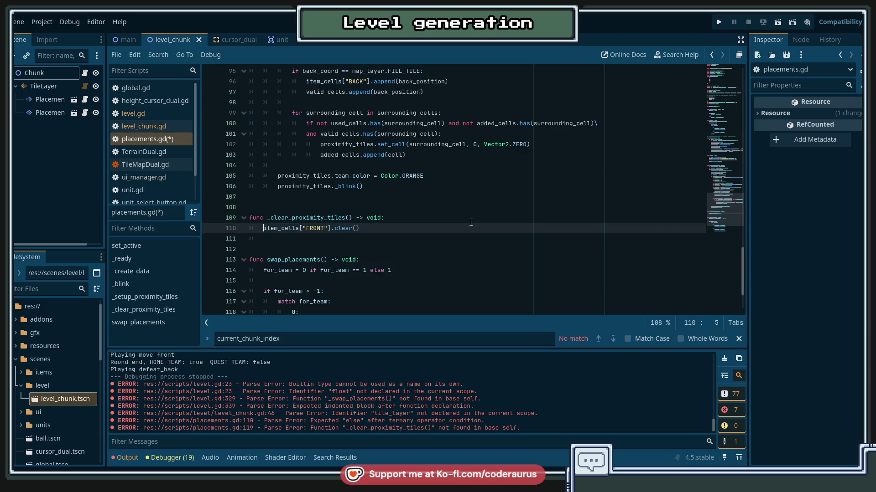
pyautogui.hotkey('ctrl', 'Right')
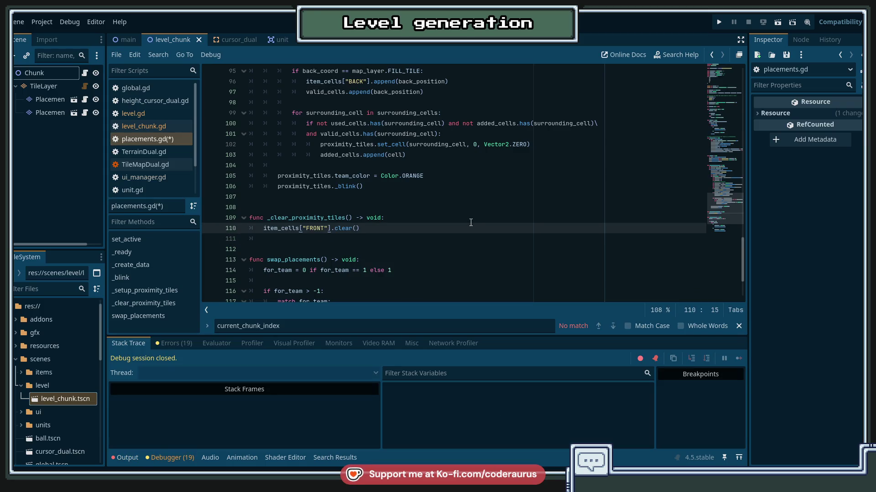
# Step: Add item_cells["BACK"].clear() below the FRONT clear line and save placements.gd
pyautogui.hotkey('ctrl', 'j')
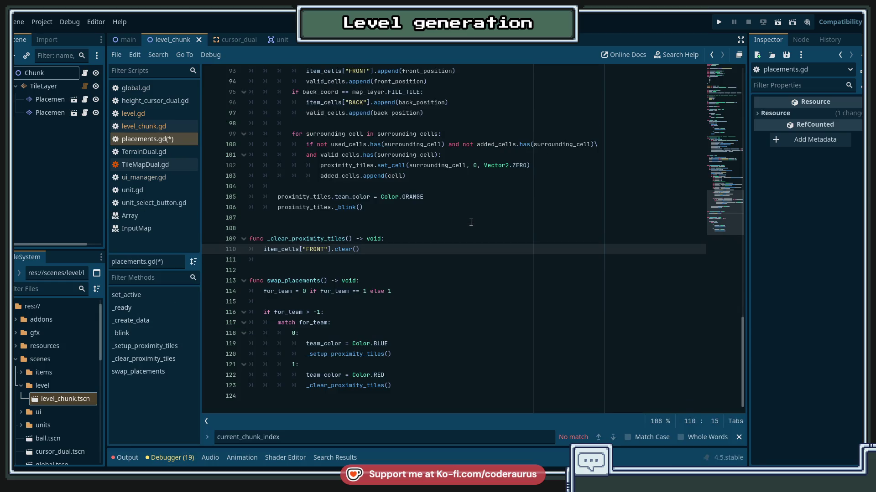
pyautogui.moveTo(264, 249); pyautogui.dragTo(367, 252)
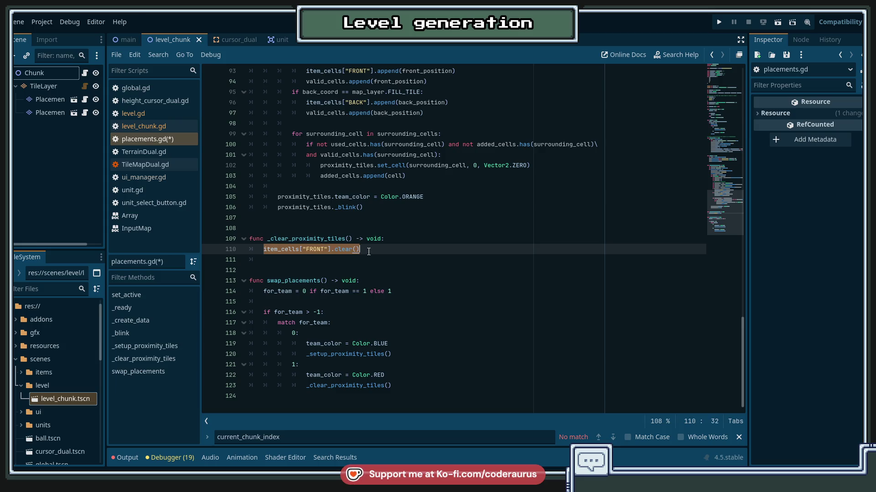
pyautogui.hotkey('ctrl', 'shift', 'd')
pyautogui.hotkey('ctrl', 'z')
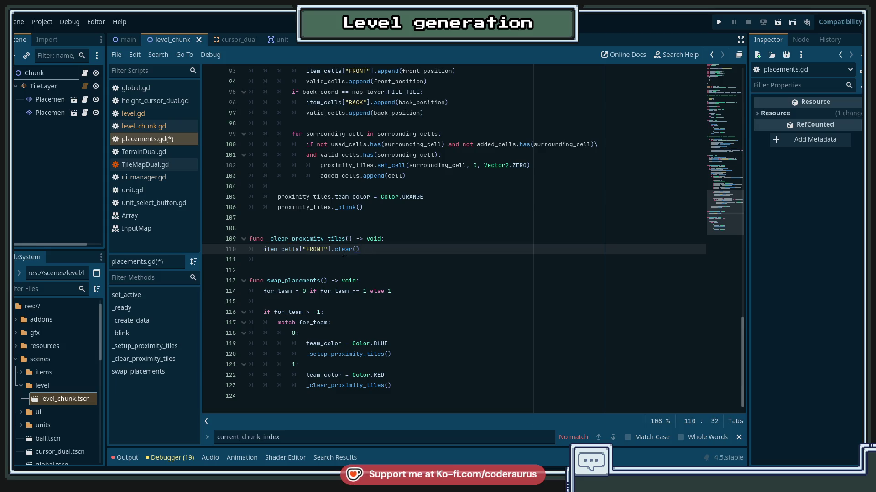
pyautogui.press('Return')
pyautogui.write('item')
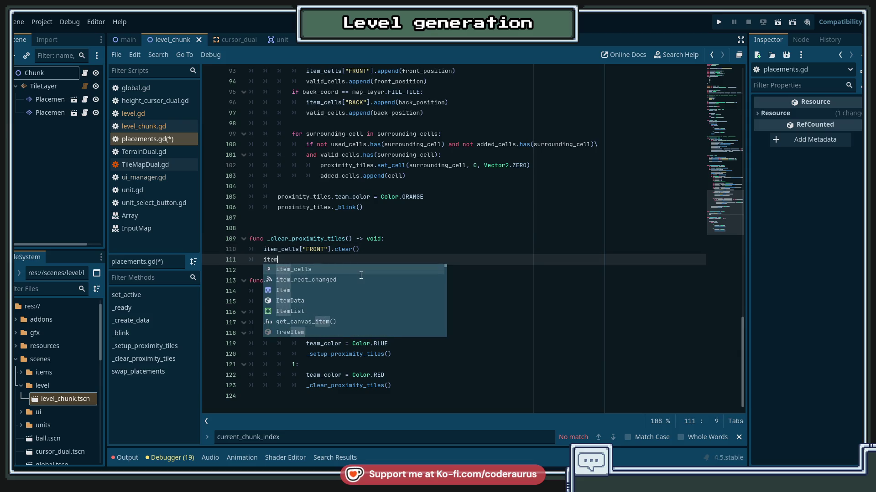
pyautogui.write('_cells["BACK')
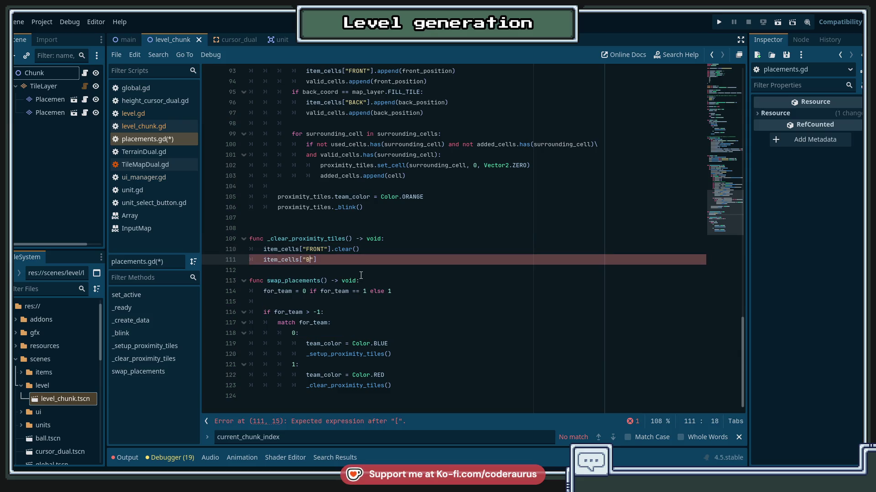
pyautogui.write('"]')
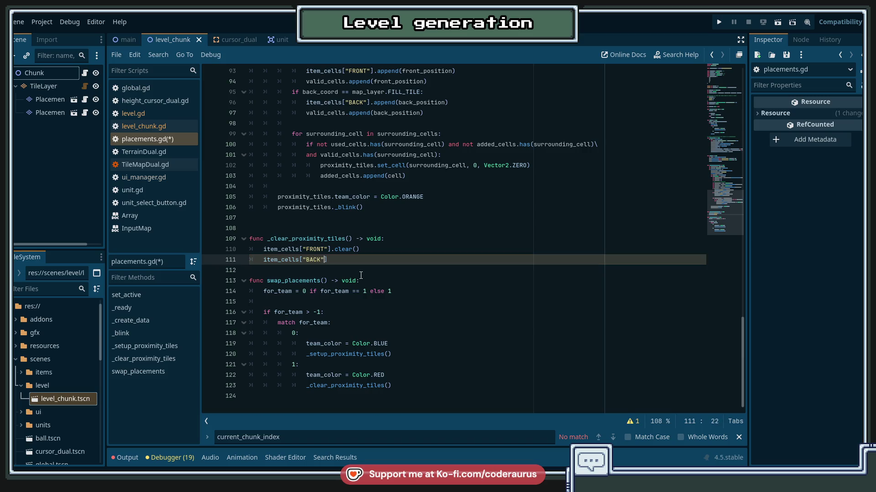
pyautogui.write('.clear()')
pyautogui.hotkey('ctrl', 's')
pyautogui.click(412, 247)
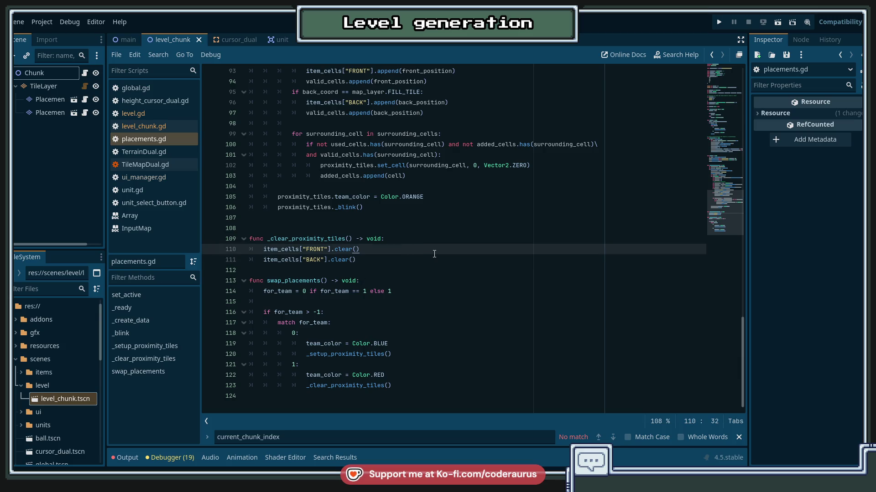
pyautogui.scroll(3, 438, 258)
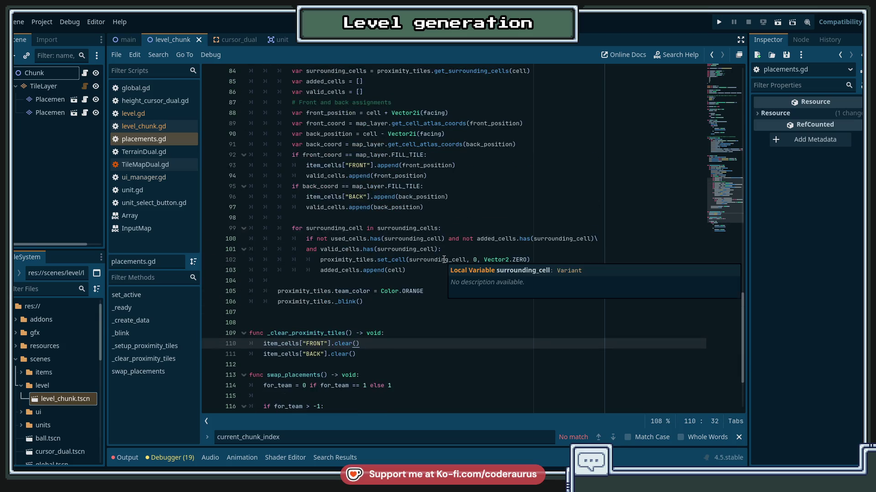
pyautogui.click(395, 350)
# Step: Start a 'for child in get_children():' loop below the clear calls
pyautogui.press('Return')
pyautogui.press('Return')
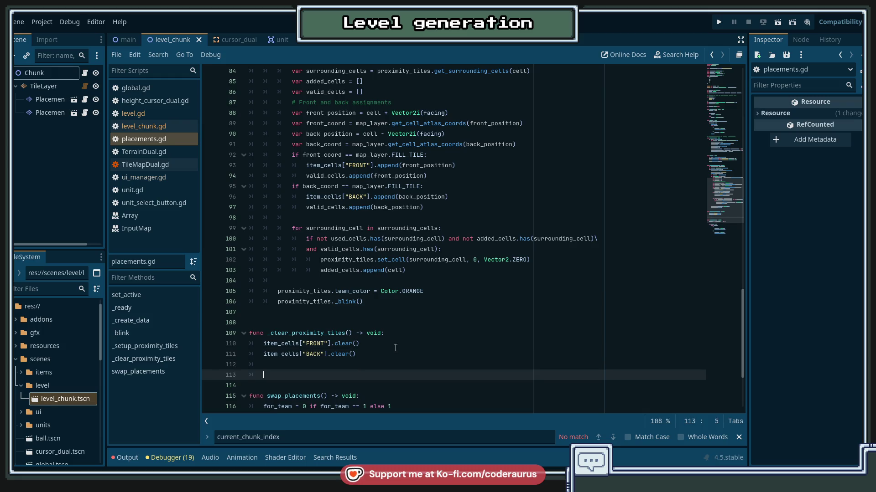
pyautogui.write('for ')
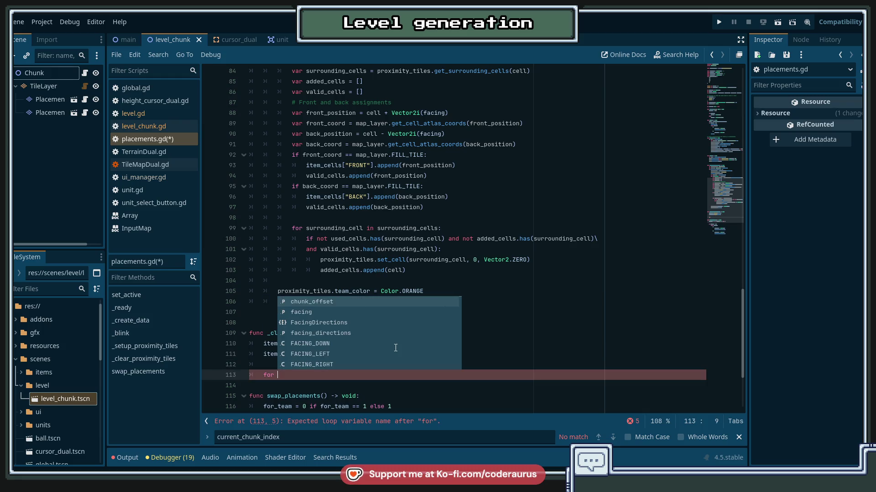
pyautogui.write('chidli')
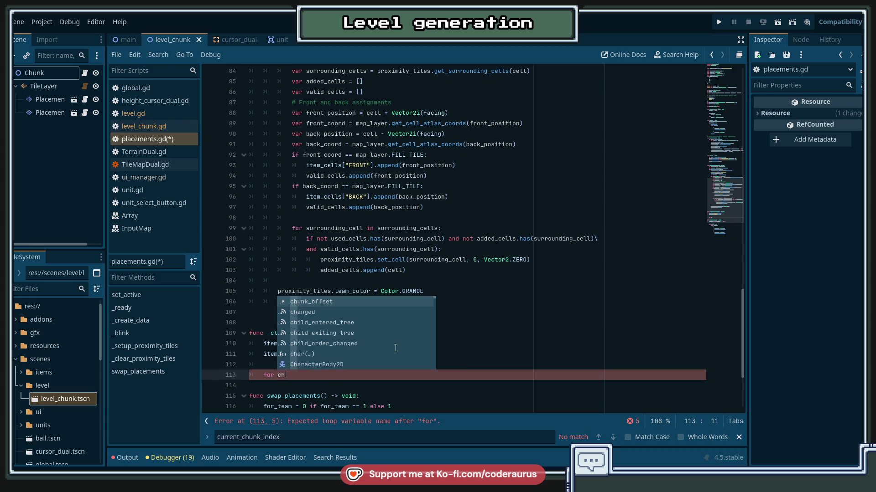
pyautogui.press('BackSpace')
pyautogui.press('BackSpace')
pyautogui.press('BackSpace')
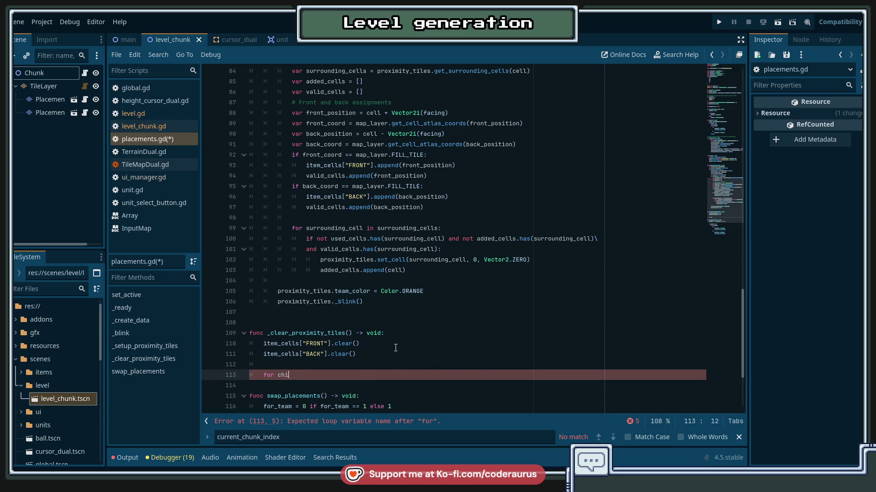
pyautogui.write('ld in ')
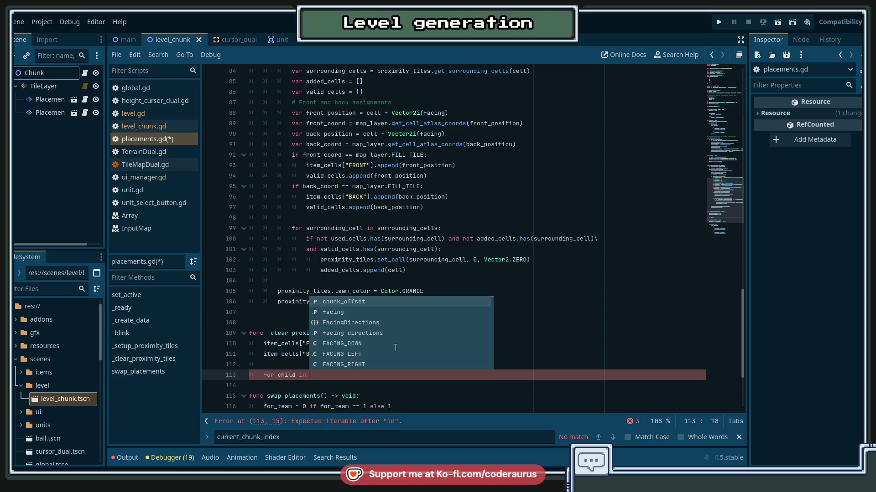
pyautogui.write('get_chidl')
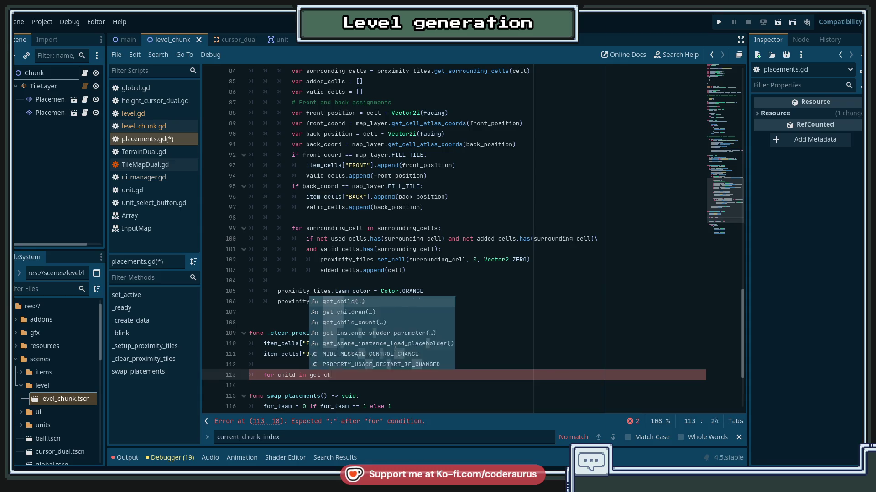
pyautogui.press('BackSpace')
pyautogui.press('BackSpace')
pyautogui.write('ld')
pyautogui.press('Down')
pyautogui.press('Return')
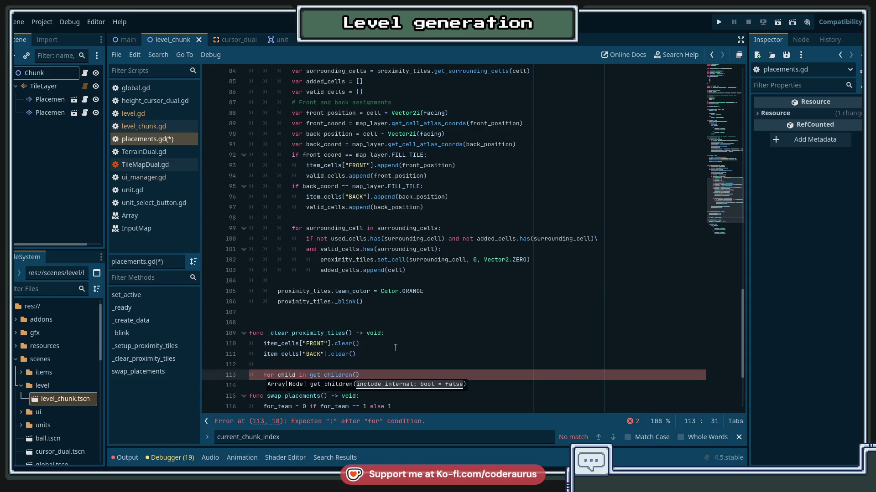
pyautogui.write(':')
pyautogui.press('Return')
pyautogui.scroll(-4, 402, 342)
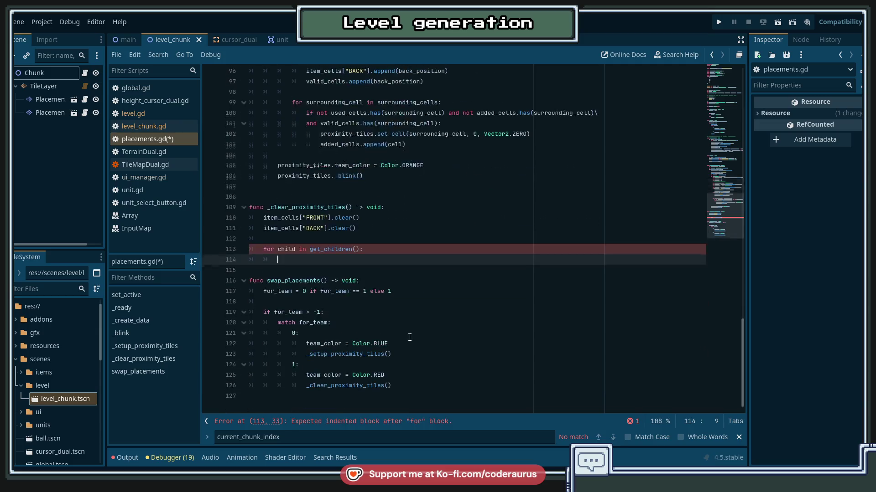
# Step: Inside the loop, queue_free() each child whose name contains "Proximity", then save
pyautogui.write('if ')
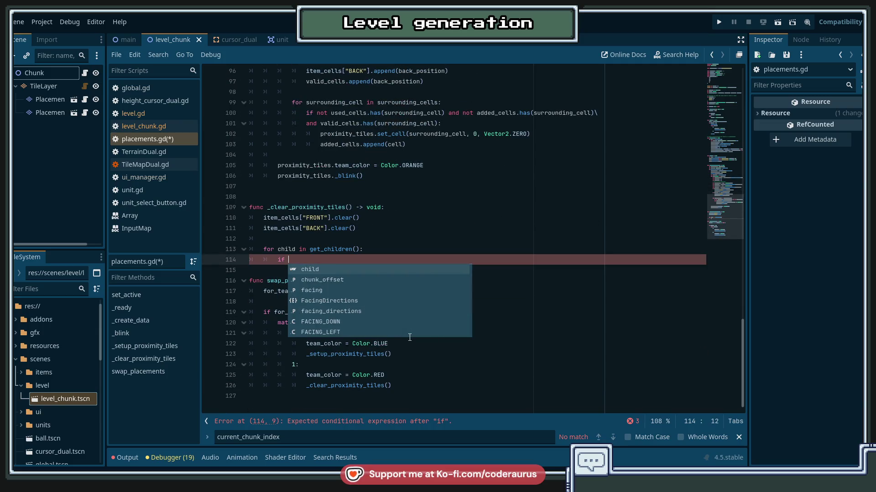
pyautogui.write('child.')
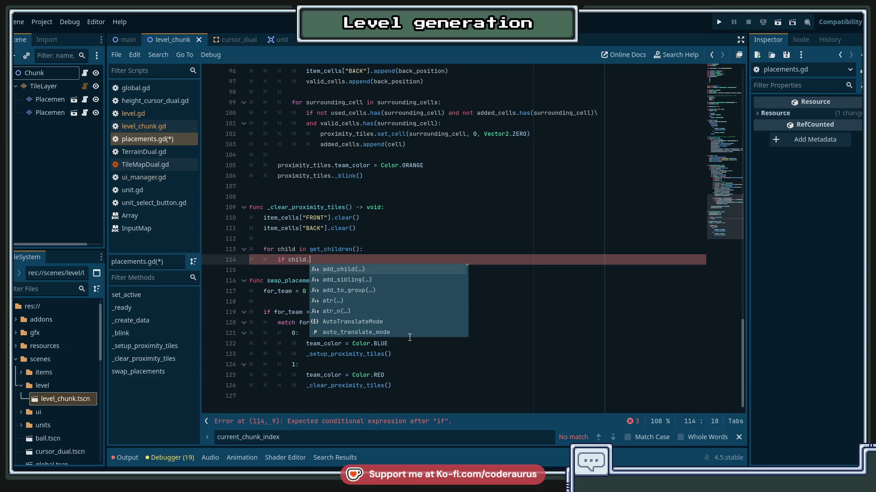
pyautogui.write('name.')
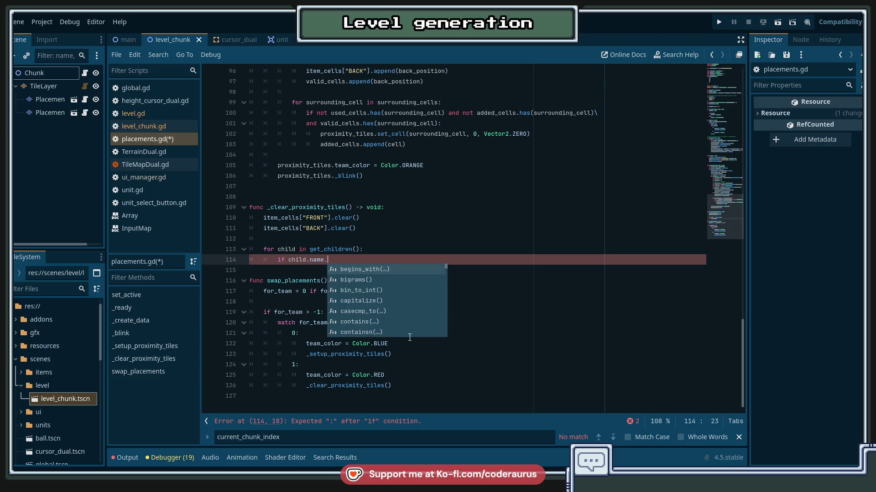
pyautogui.write('hash')
pyautogui.press('Return')
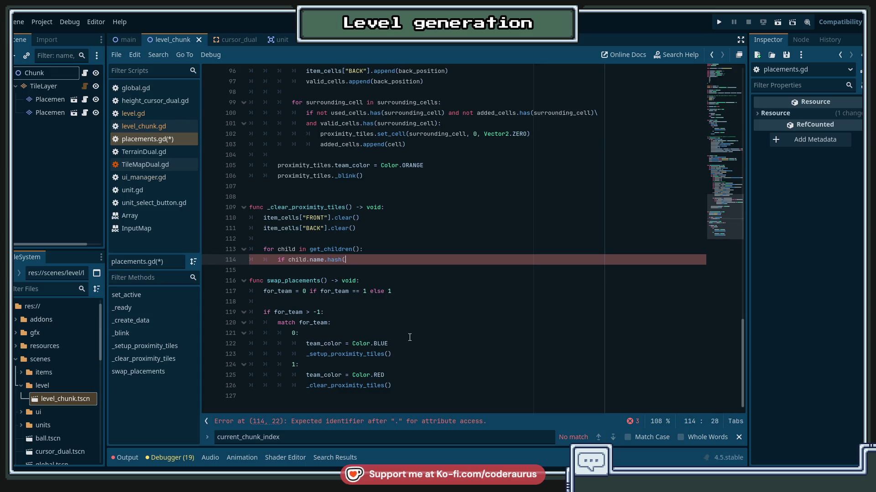
pyautogui.press('BackSpace')
pyautogui.press('BackSpace')
pyautogui.press('BackSpace')
pyautogui.write('cont')
pyautogui.press('Return')
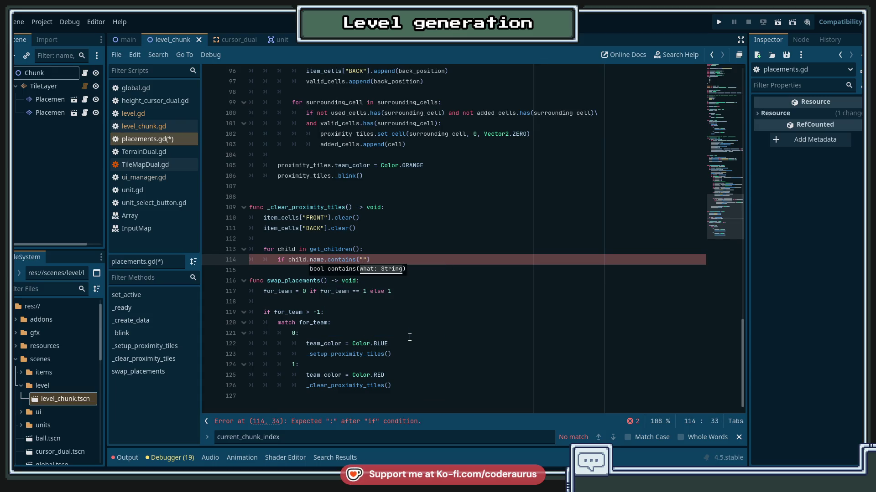
pyautogui.write('Proximity"')
pyautogui.write('):')
pyautogui.press('Return')
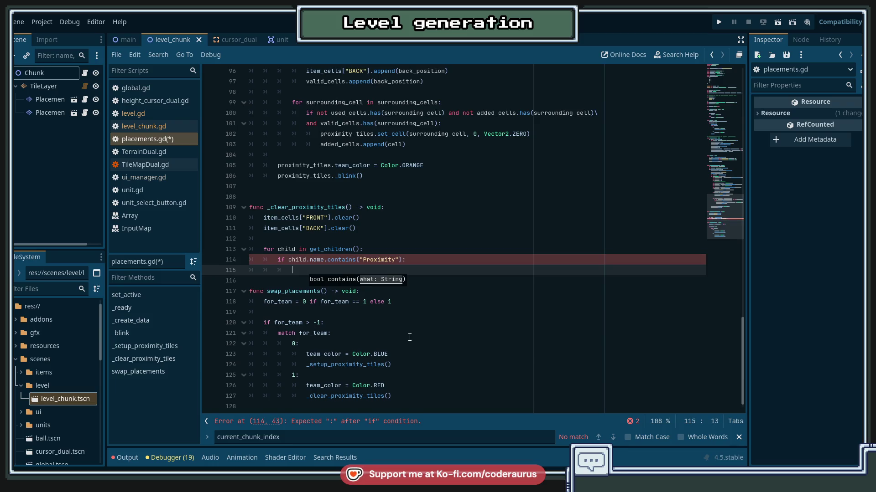
pyautogui.write('child.que')
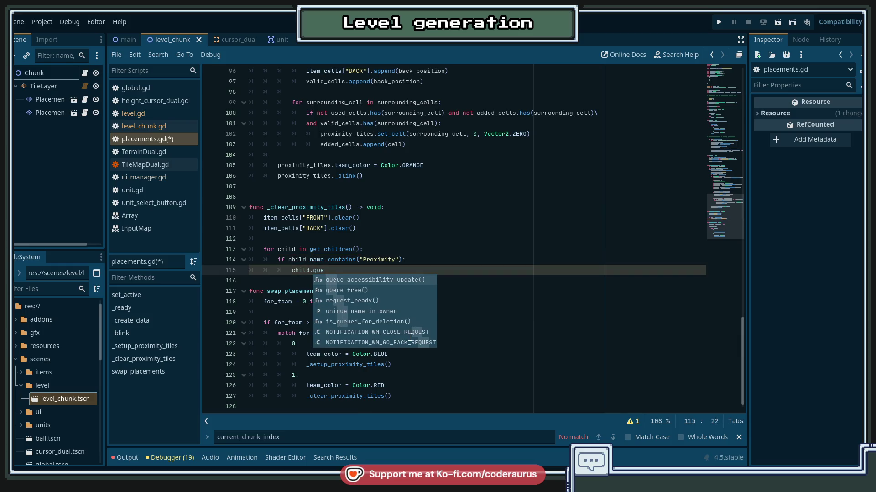
pyautogui.press('Return')
pyautogui.hotkey('ctrl', 's')
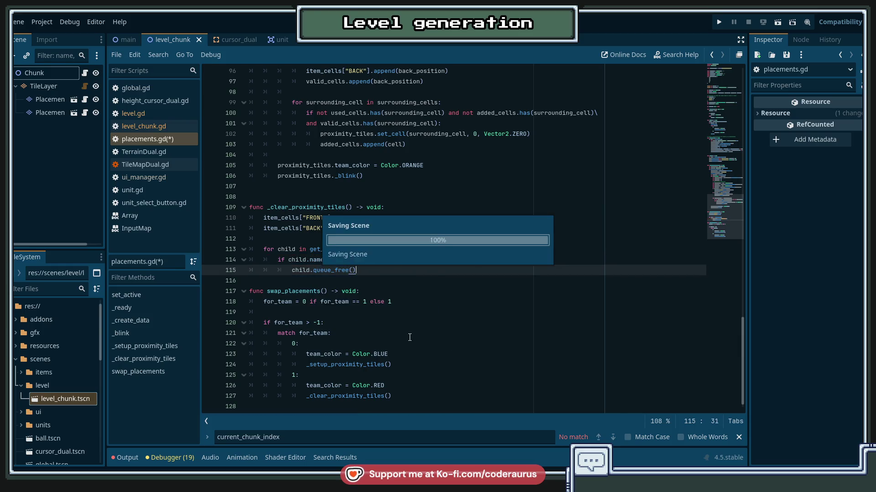
pyautogui.press('Up')
pyautogui.press('Up')
pyautogui.press('Up')
pyautogui.scroll(6, 436, 324)
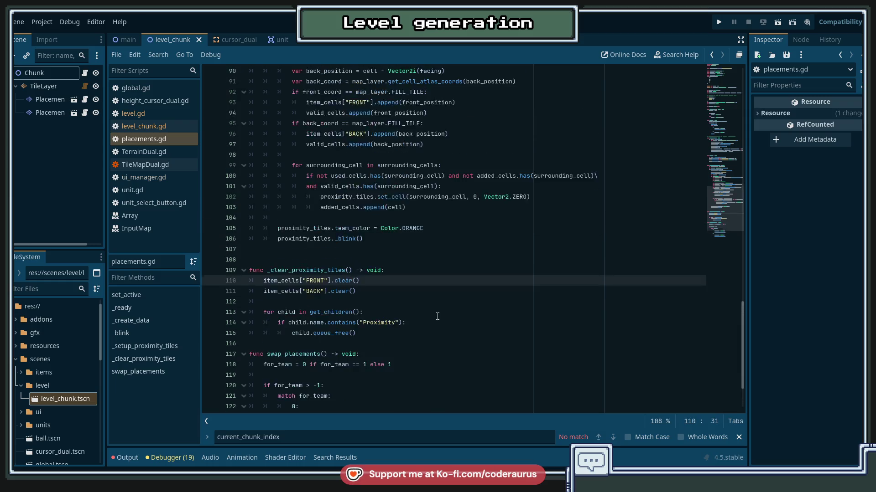
# Step: Check the _clear_proximity_tiles call on line 127, then run the game to test
pyautogui.scroll(-6, 437, 315)
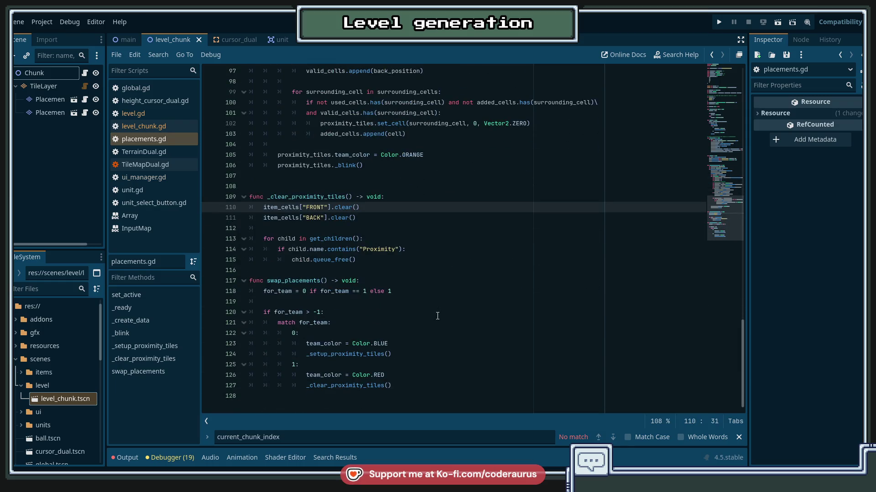
pyautogui.click(421, 364)
pyautogui.press('Down')
pyautogui.press('Down')
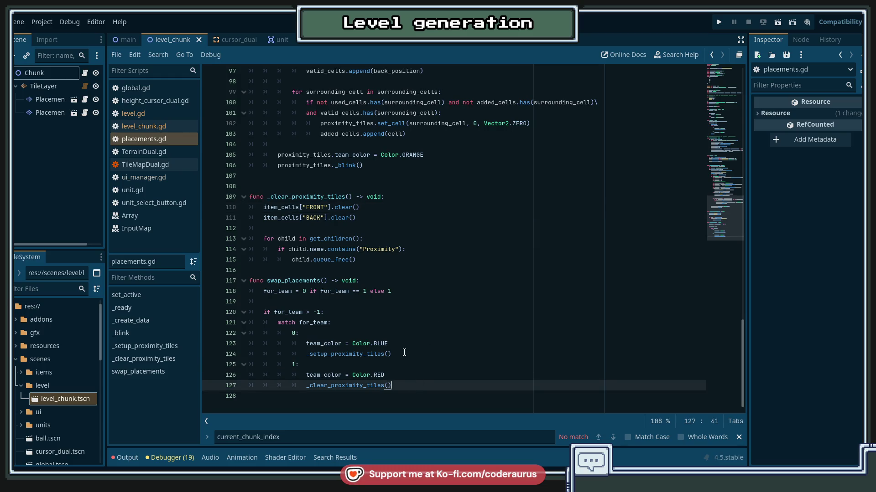
pyautogui.click(405, 355)
pyautogui.press('Down')
pyautogui.press('Down')
pyautogui.press('Down')
pyautogui.click(405, 359)
pyautogui.click(410, 387)
pyautogui.scroll(2, 442, 311)
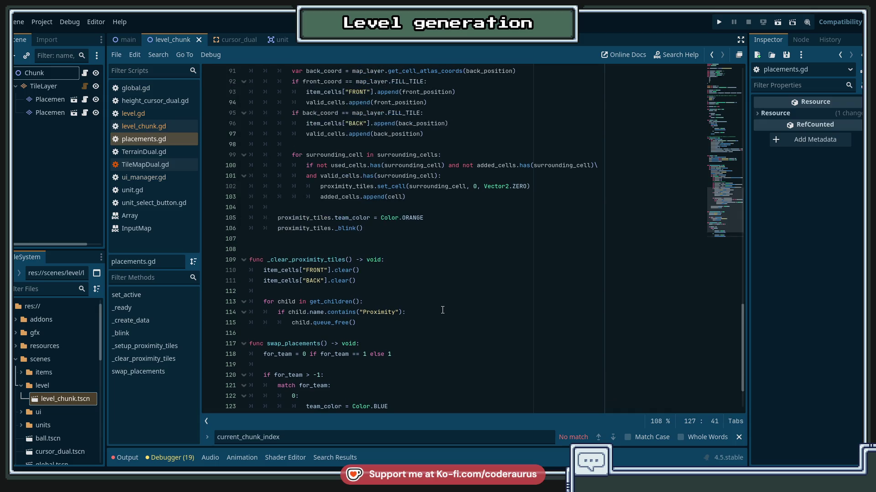
pyautogui.scroll(-2, 443, 306)
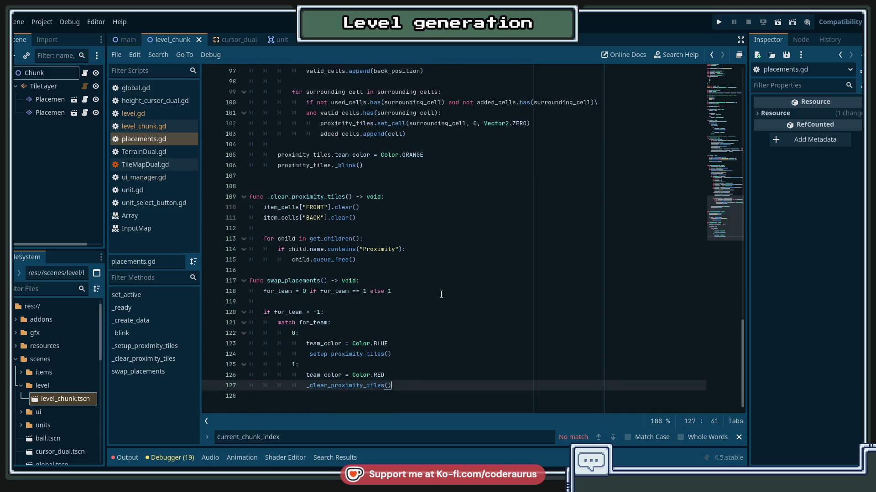
pyautogui.press('F5')
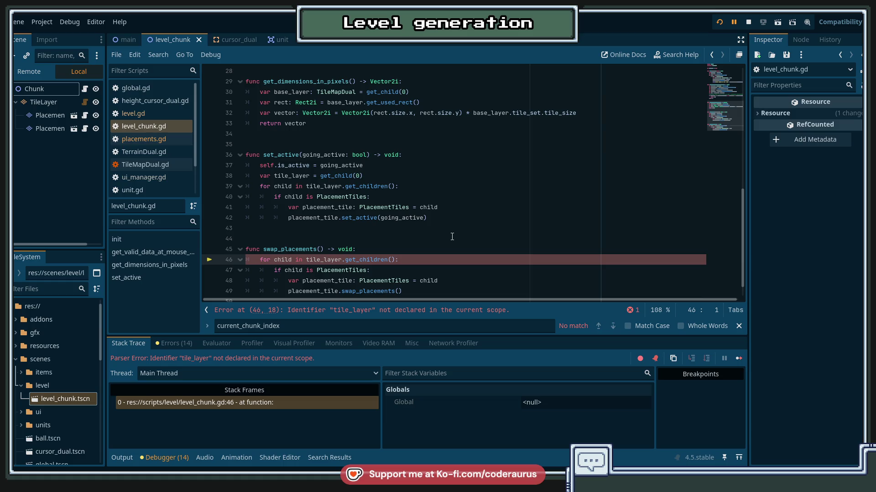
# Step: Paste 'var tile_layer = get_child(0)' atop swap_placements, save, dismiss the error and stop the game
pyautogui.scroll(-1, 410, 237)
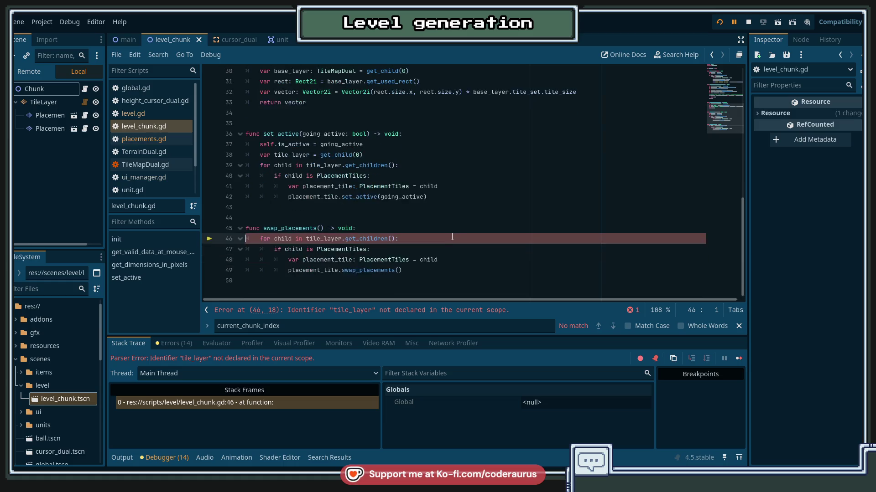
pyautogui.doubleClick(328, 240)
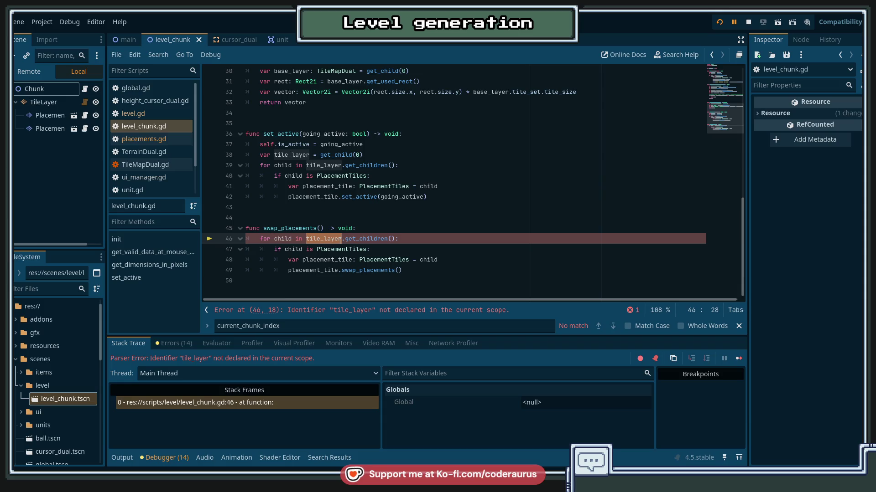
pyautogui.click(401, 157)
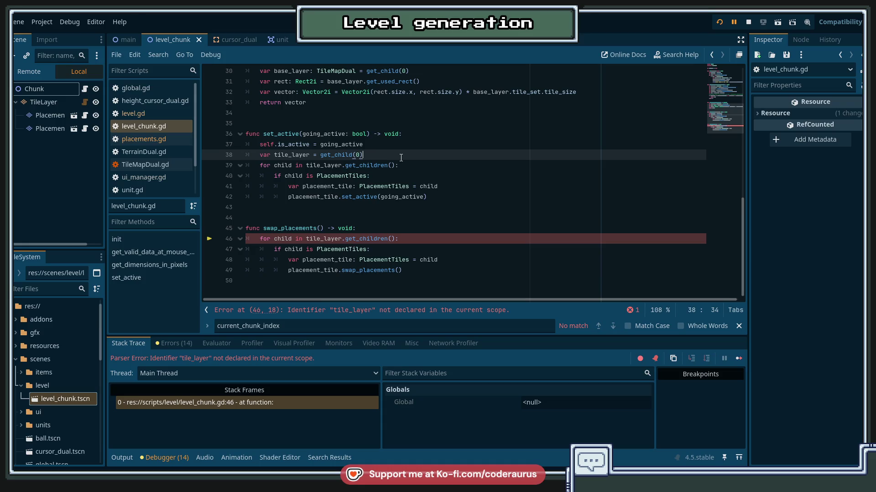
pyautogui.hotkey('shift', 'Home')
pyautogui.hotkey('ctrl', 'c')
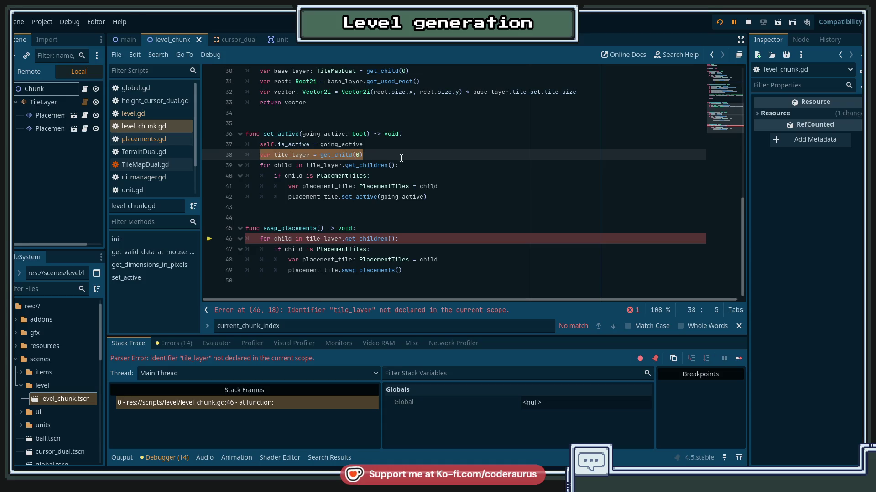
pyautogui.press('Down')
pyautogui.press('Down')
pyautogui.press('Down')
pyautogui.press('Return')
pyautogui.press('Up')
pyautogui.hotkey('ctrl', 'v')
pyautogui.hotkey('ctrl', 's')
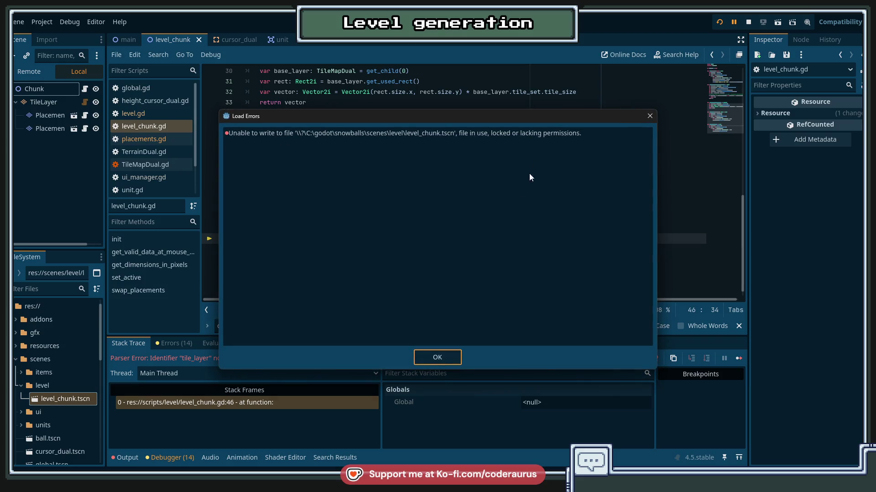
pyautogui.click(456, 354)
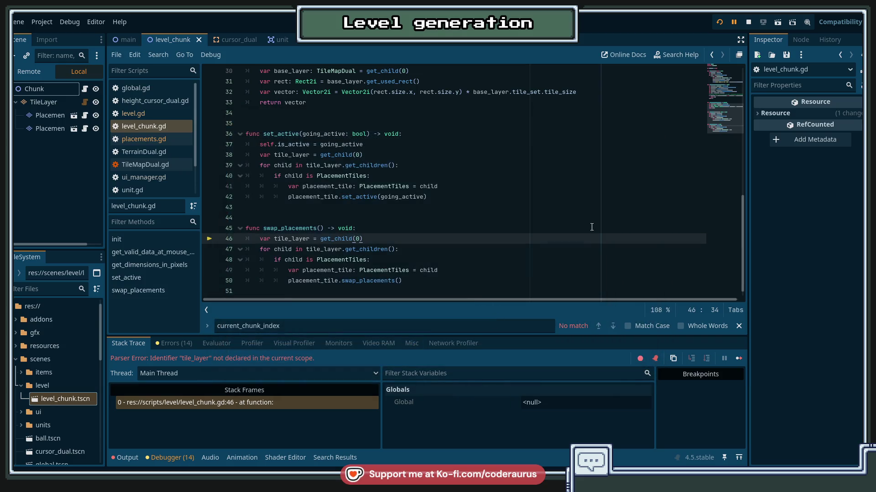
pyautogui.click(747, 22)
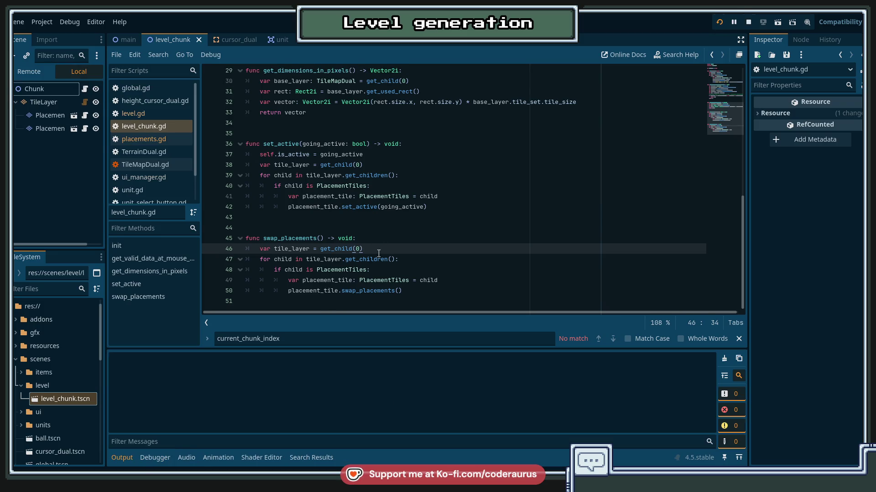
# Step: Play a round of SnowBalls to check the placement tiles swap, then close the game
pyautogui.press('F5')
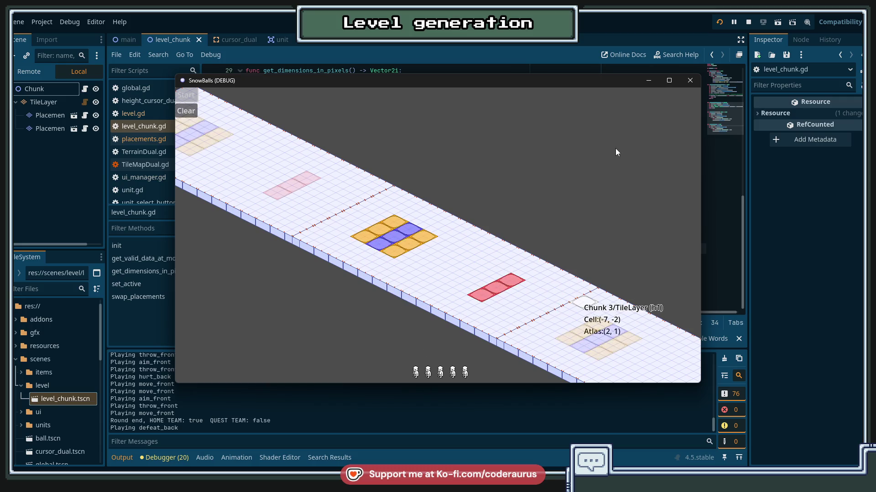
pyautogui.press('F8')
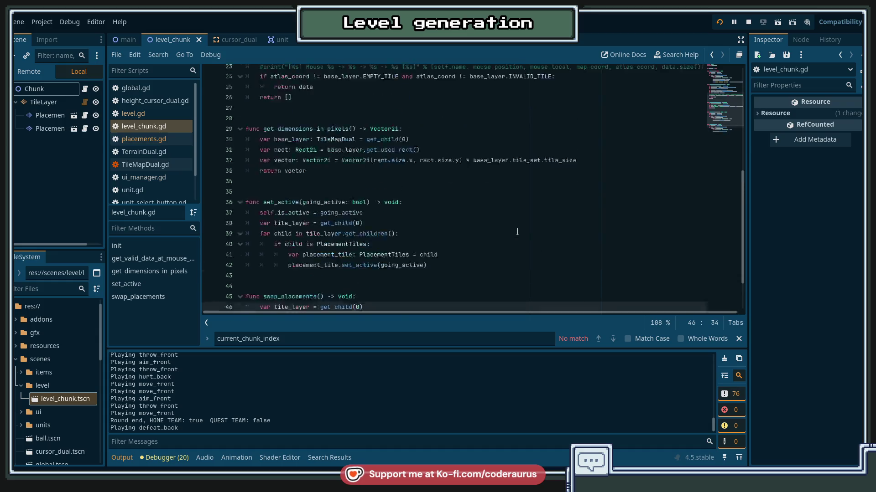
# Step: Open level.gd and select current_chunk_index in the camera line 331
pyautogui.scroll(4, 517, 232)
pyautogui.scroll(3, 518, 232)
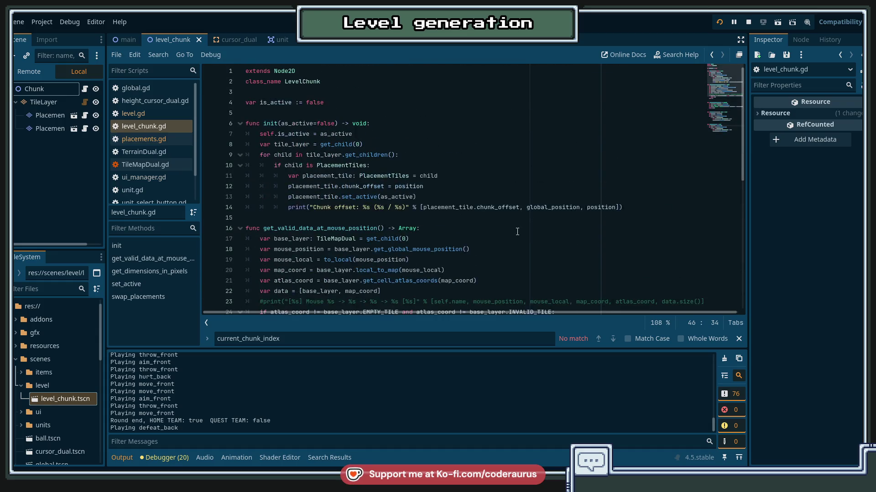
pyautogui.scroll(-9, 517, 232)
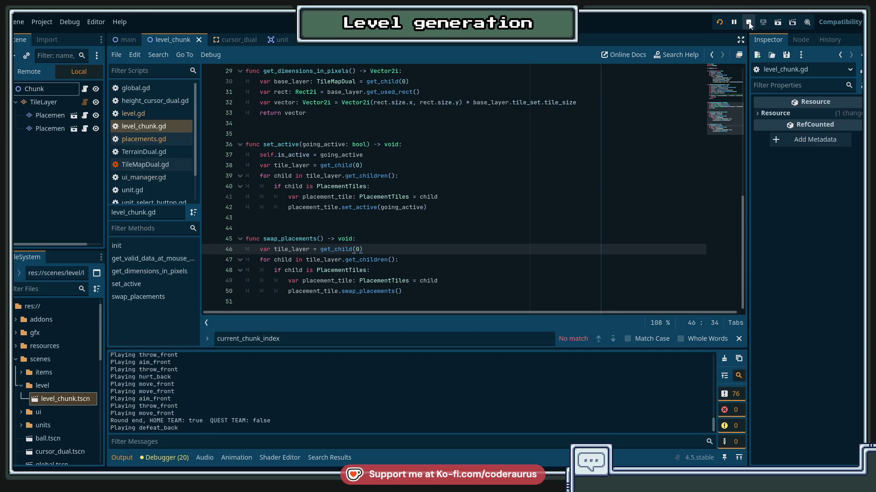
pyautogui.click(142, 114)
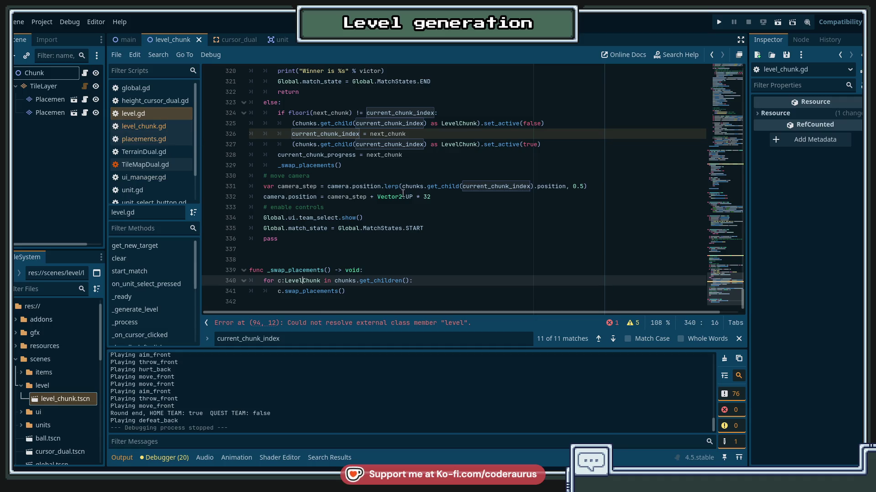
pyautogui.scroll(1, 427, 230)
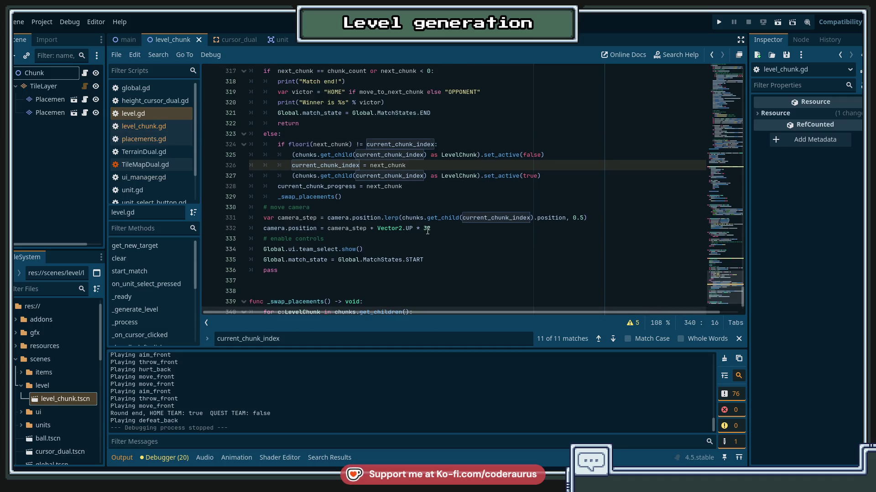
pyautogui.click(482, 219)
pyautogui.doubleClick(482, 219)
pyautogui.scroll(2, 403, 230)
pyautogui.scroll(-1, 403, 230)
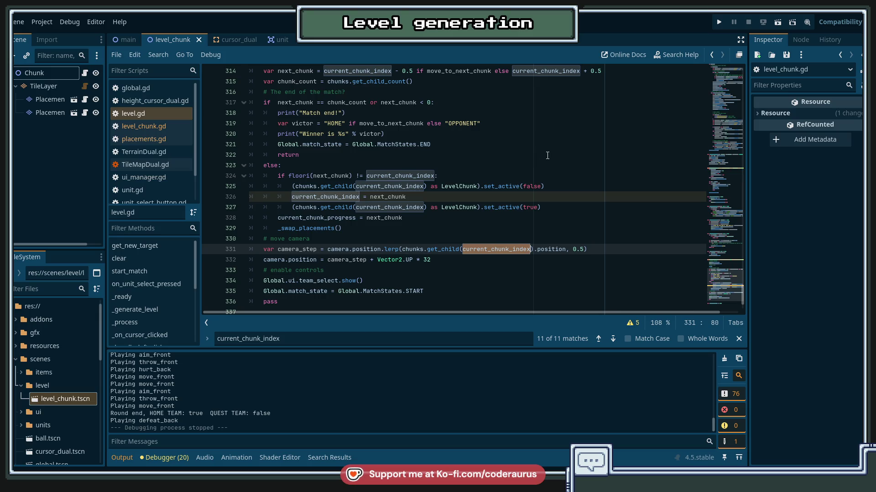
# Step: Replace current_chunk_index with ceili(current_chunk_progress) in the camera's get_child call
pyautogui.press('Left')
pyautogui.press('Left')
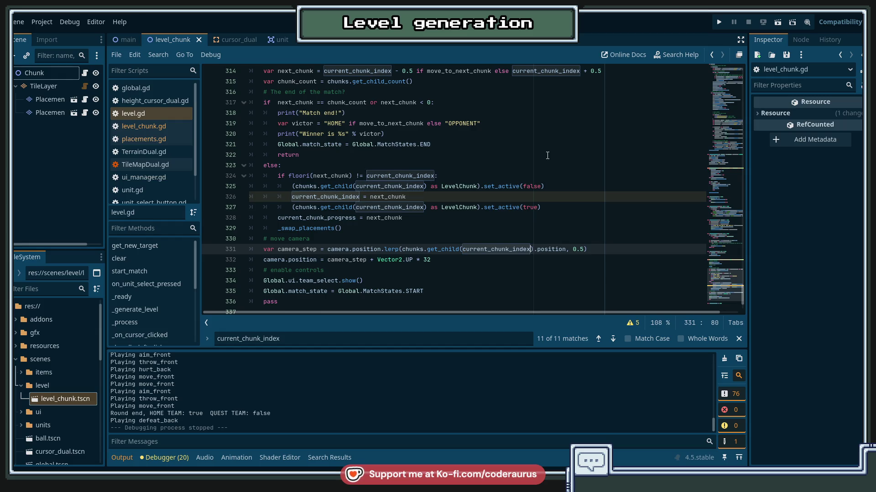
pyautogui.hotkey('shift', 'Left')
pyautogui.hotkey('shift', 'Left')
pyautogui.hotkey('shift', 'Left')
pyautogui.write('progress')
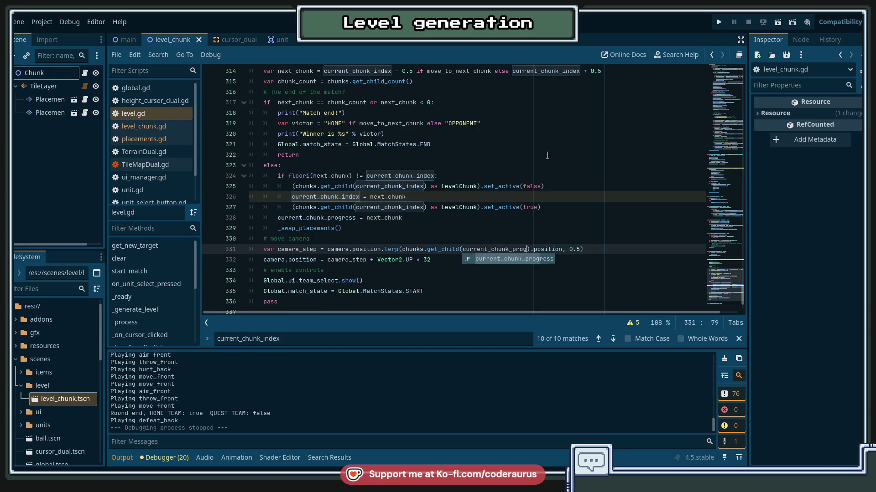
pyautogui.hotkey('ctrl', 'Left')
pyautogui.hotkey('ctrl', 'Left')
pyautogui.press('Right')
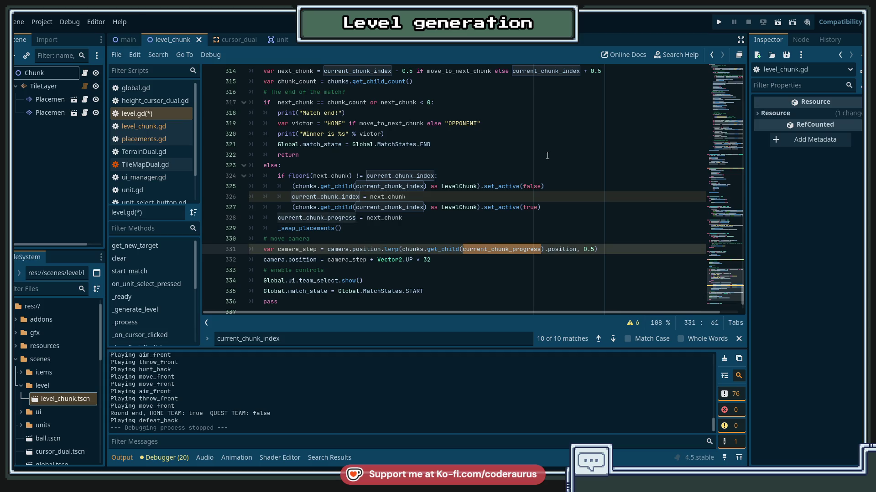
pyautogui.write('(')
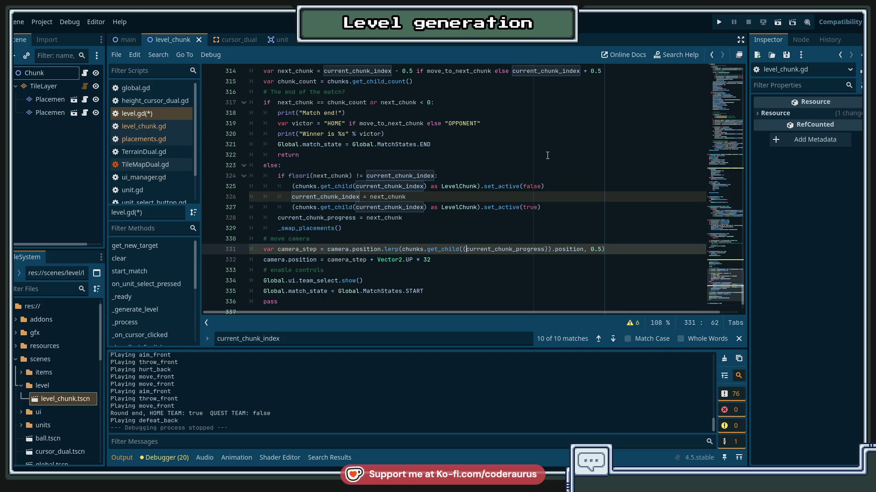
pyautogui.write('ceil')
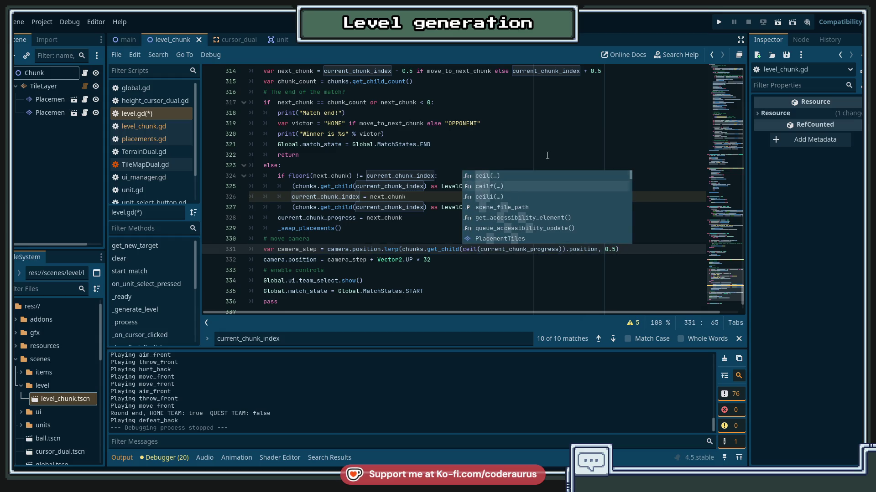
pyautogui.press('Down')
pyautogui.press('Return')
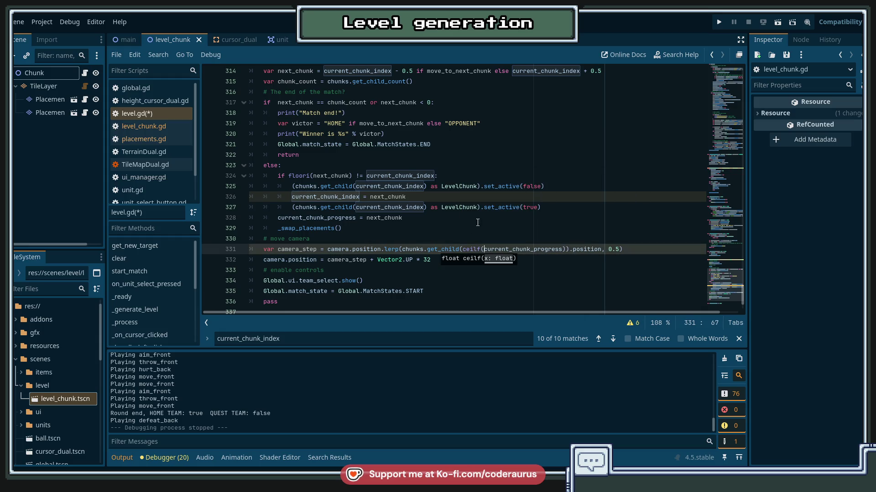
pyautogui.hotkey('ctrl', 'z')
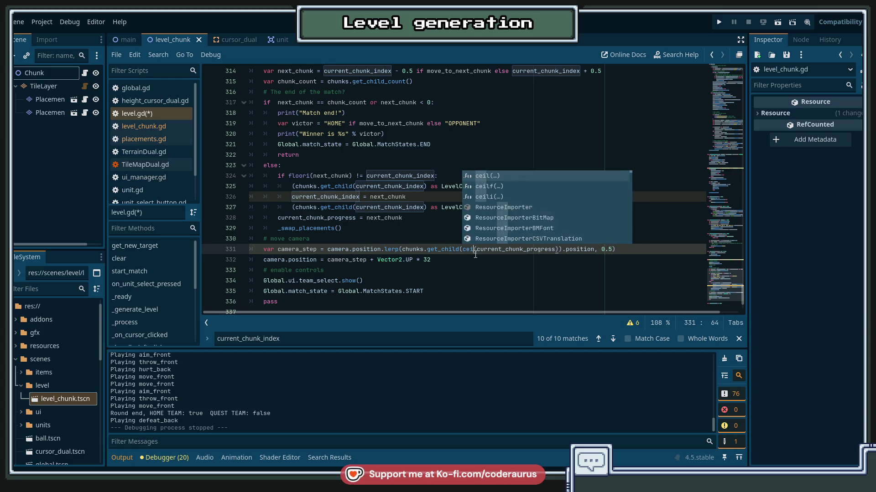
pyautogui.hotkey('ctrl', 'space')
pyautogui.press('Down')
pyautogui.press('Down')
pyautogui.press('Return')
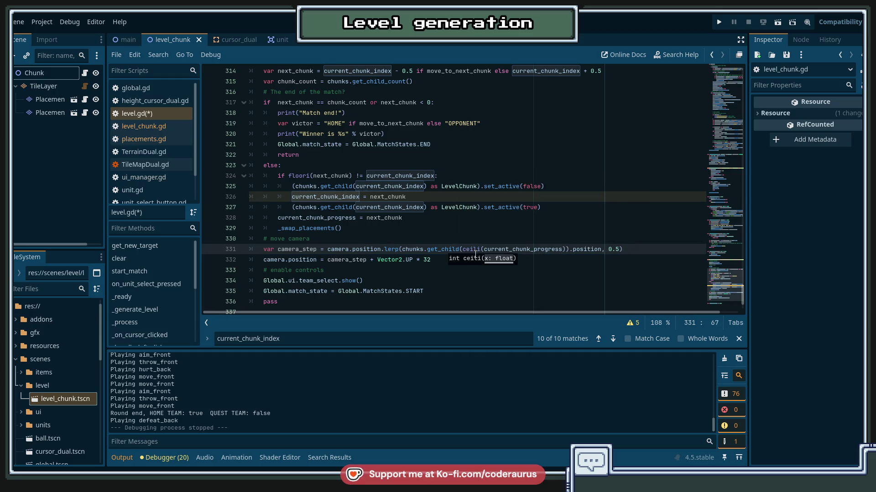
# Step: Save level.gd and relaunch the game to test the camera following
pyautogui.moveTo(470, 249)
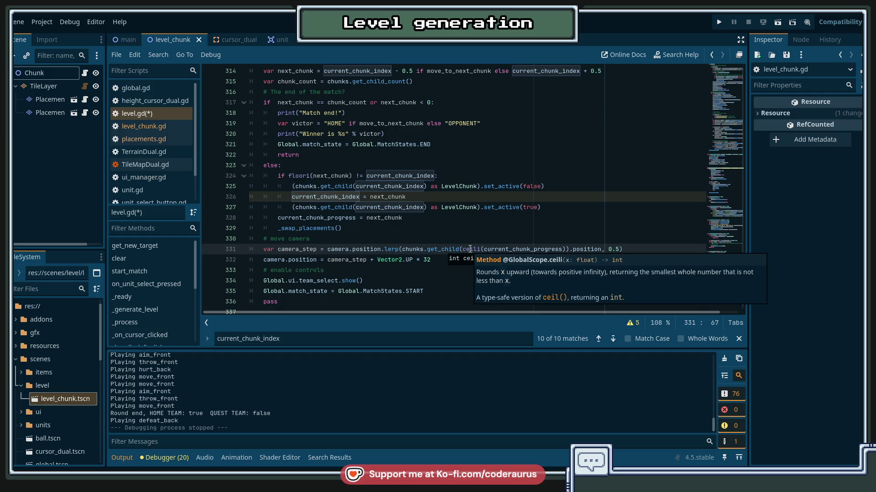
pyautogui.click(445, 229)
pyautogui.hotkey('ctrl', 's')
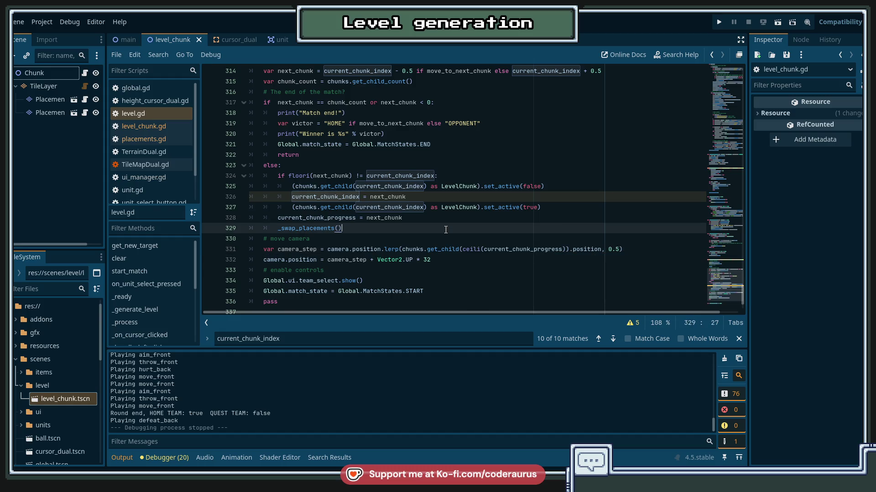
pyautogui.press('F5')
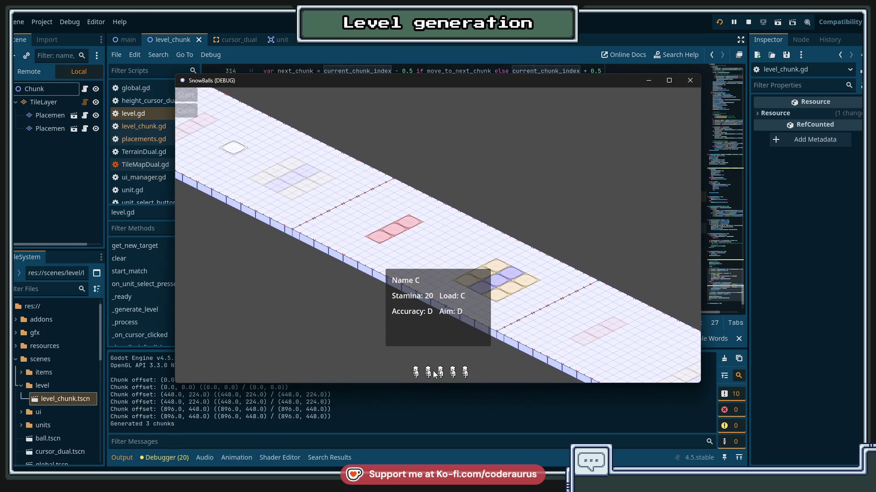
# Step: Place a unit on the centre tile, start the match, then switch to features.todo in VS Code
pyautogui.click(440, 373)
pyautogui.click(497, 281)
pyautogui.click(186, 96)
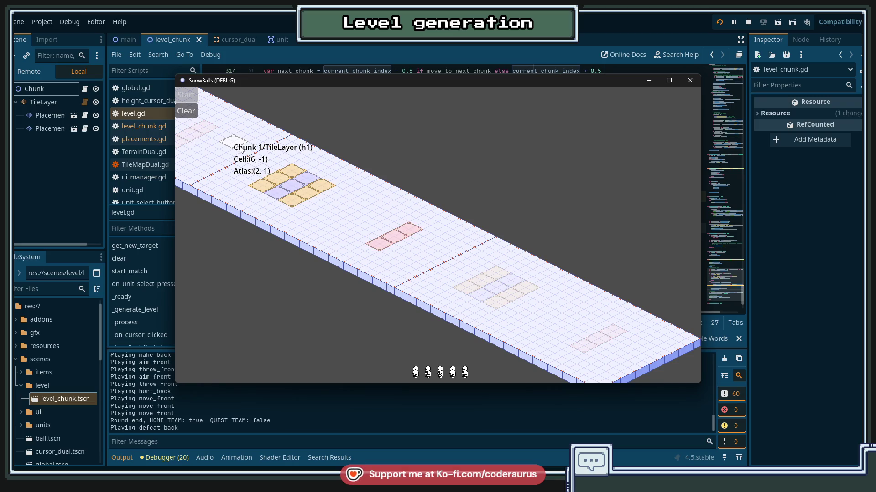
pyautogui.hotkey('alt', 'Tab')
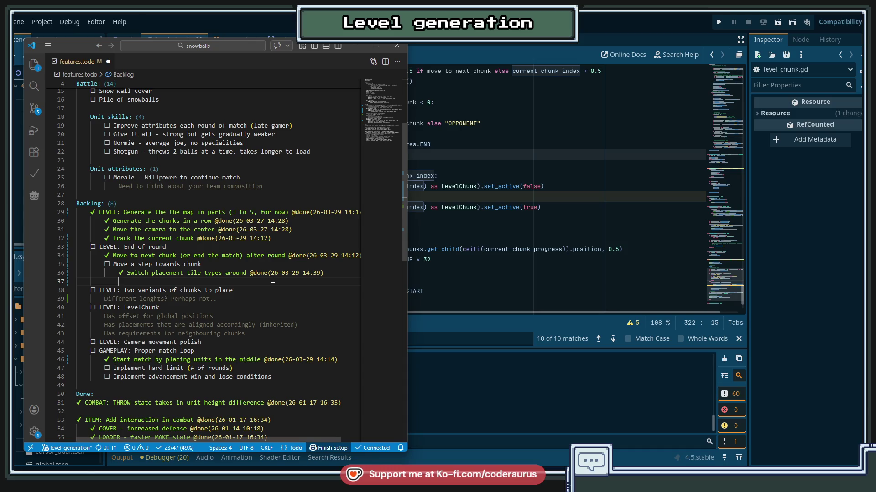
# Step: Add the unchecked todo 'Handle moving inbetween the chunks (which are active or not)' on line 37 of features.todo and save
pyautogui.hotkey('ctrl', 'Return')
pyautogui.write('Handl')
pyautogui.write('e')
pyautogui.press('BackSpace')
pyautogui.press('BackSpace')
pyautogui.press('BackSpace')
pyautogui.write('twe')
pyautogui.press('BackSpace')
pyautogui.press('BackSpace')
pyautogui.press('BackSpace')
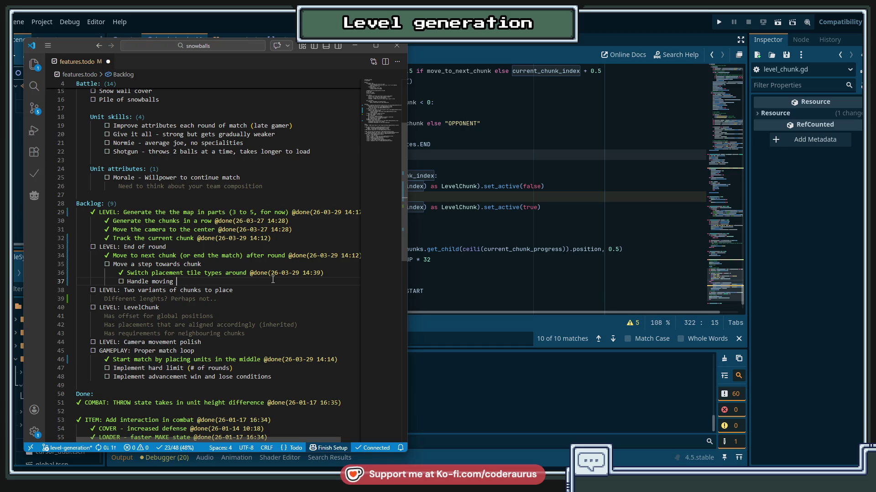
pyautogui.write('inbetween the chunks')
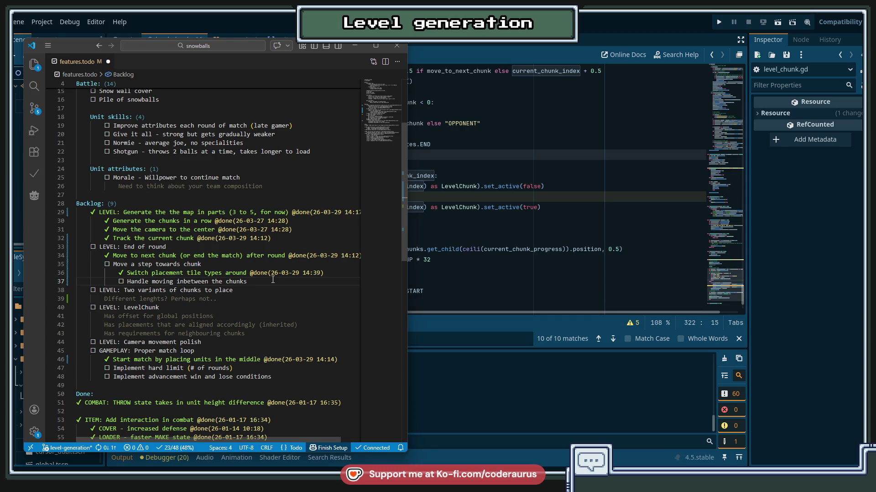
pyautogui.write(')')
pyautogui.write('h ar')
pyautogui.write('active ')
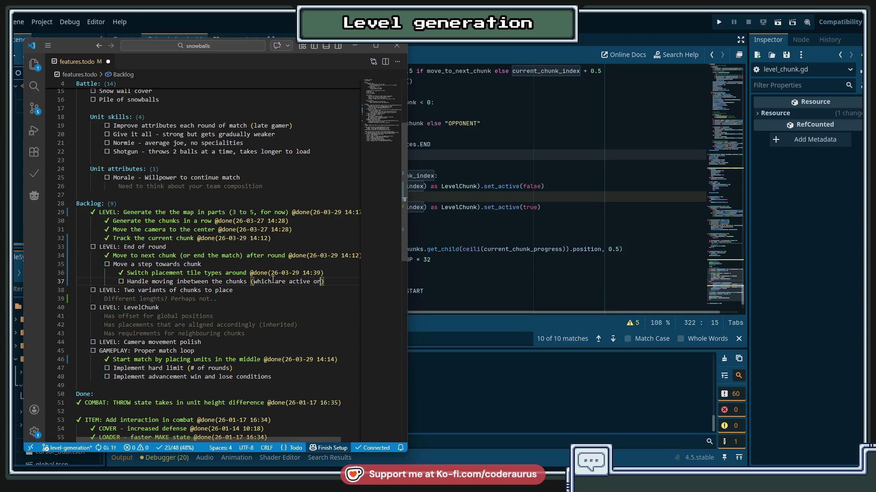
pyautogui.write('not')
pyautogui.press('Left')
pyautogui.press('Left')
pyautogui.press('Left')
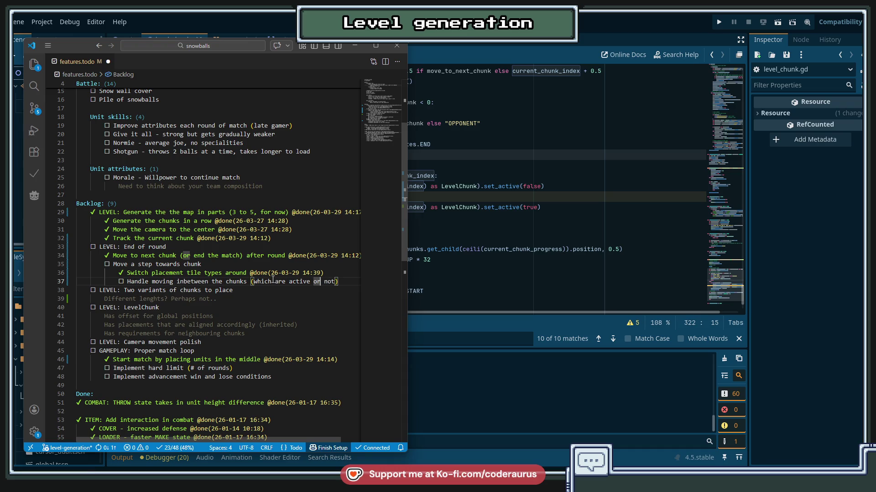
pyautogui.hotkey('ctrl', 's')
pyautogui.press('Up')
pyautogui.press('Up')
pyautogui.press('Up')
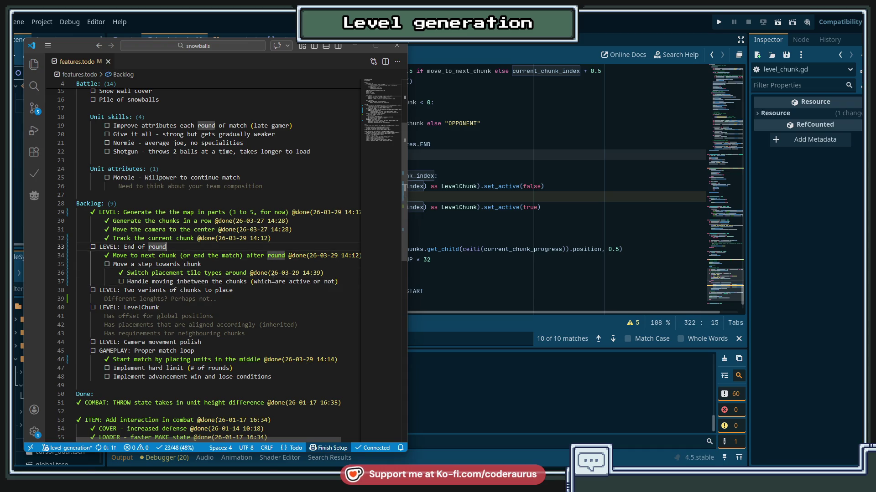